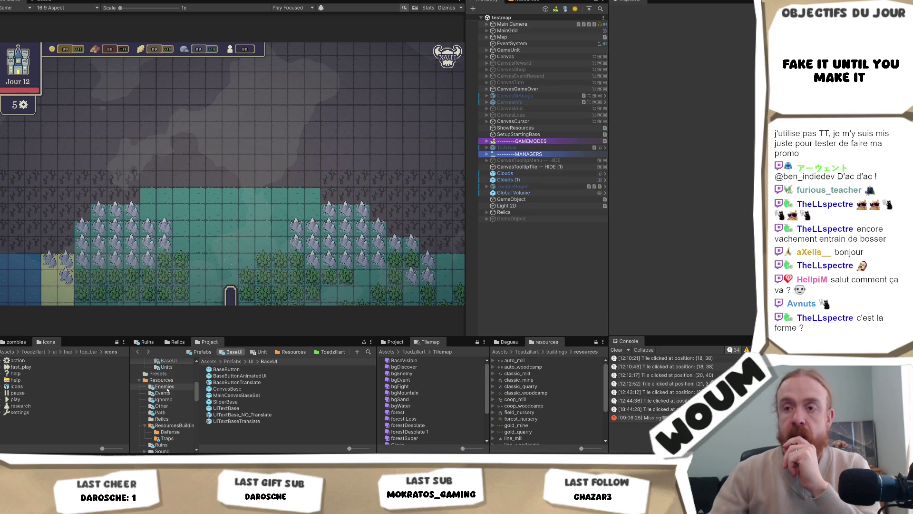
Open the Zombie prefab from Resources > Enemies, set its Hp to 2, and switch to Obsidian.
scroll(167, 389, up, 2)
click(165, 410)
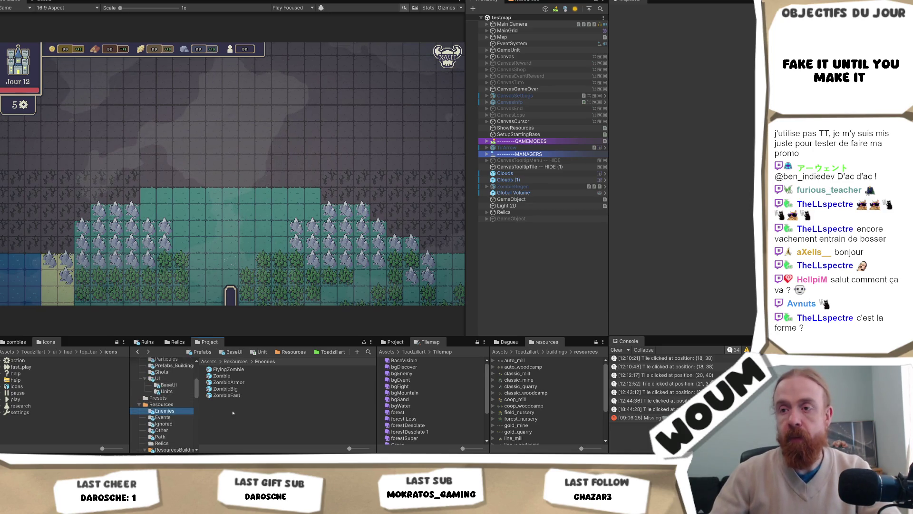
click(222, 375)
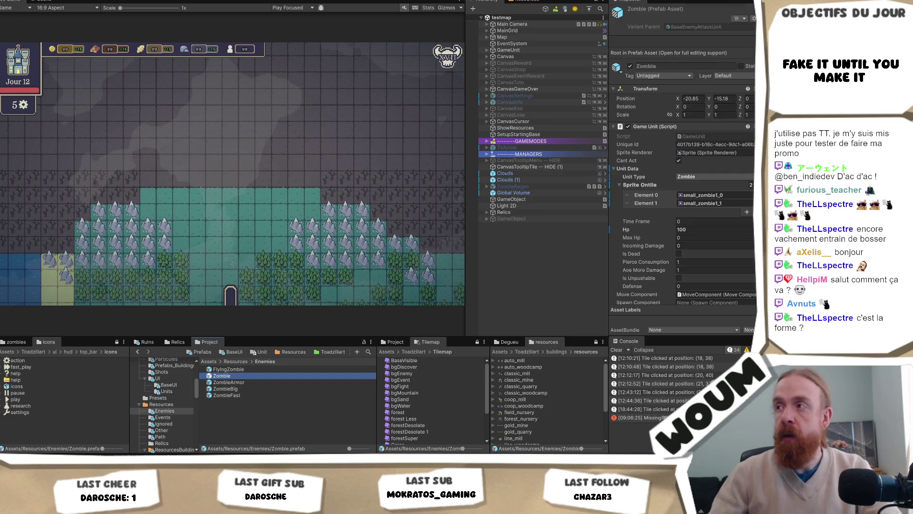
double_click(255, 376)
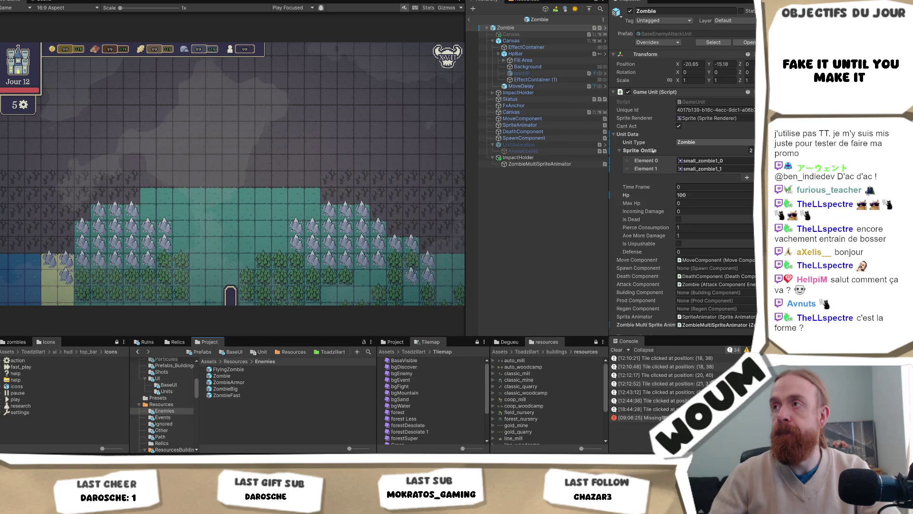
click(694, 194)
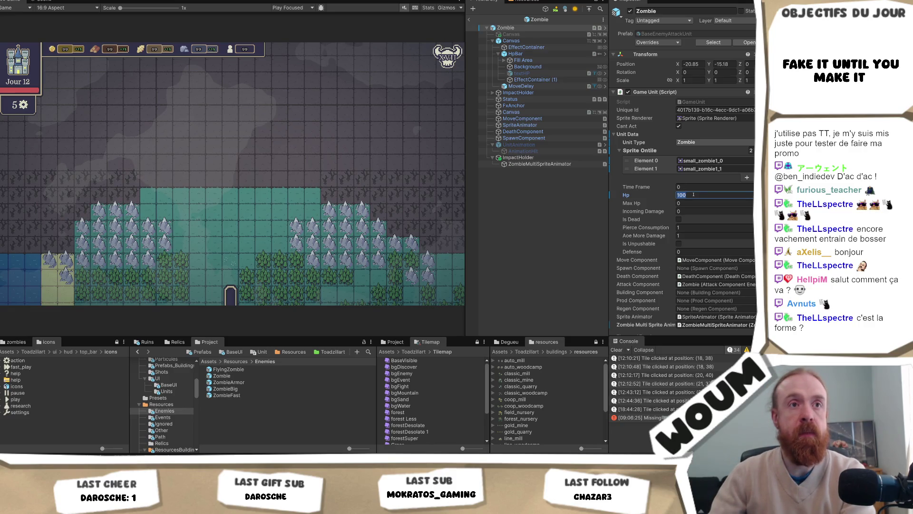
text(2)
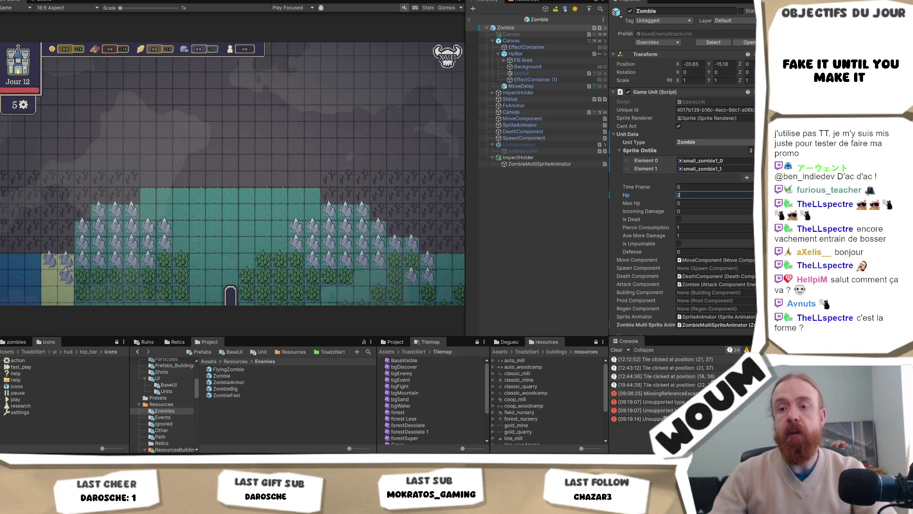
key(alt+Tab)
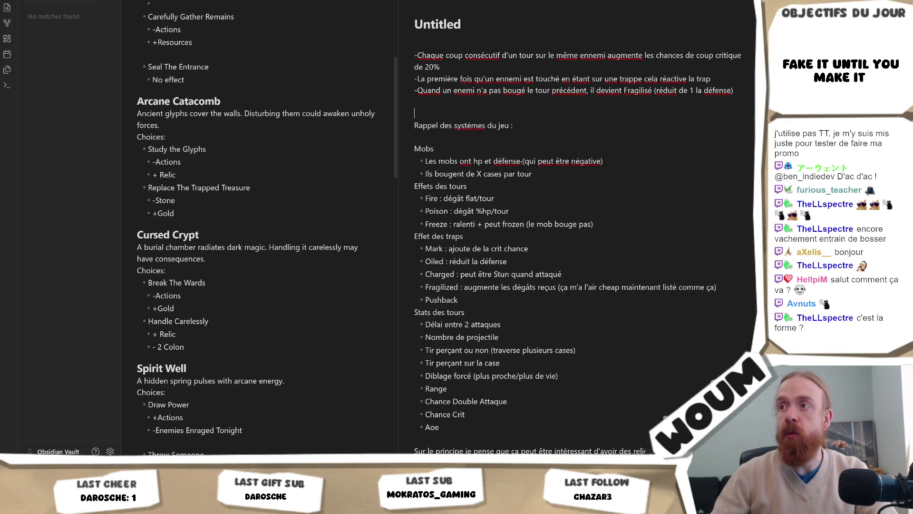
Place the cursor after 'Ennemi meurt d'un effet' in the Effets list.
scroll(533, 186, down, 15)
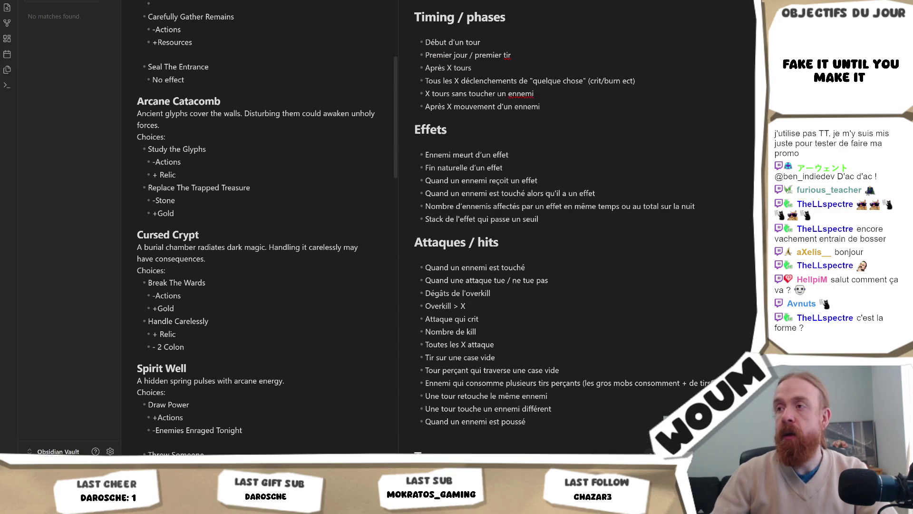
drag(561, 222, 537, 154)
click(562, 178)
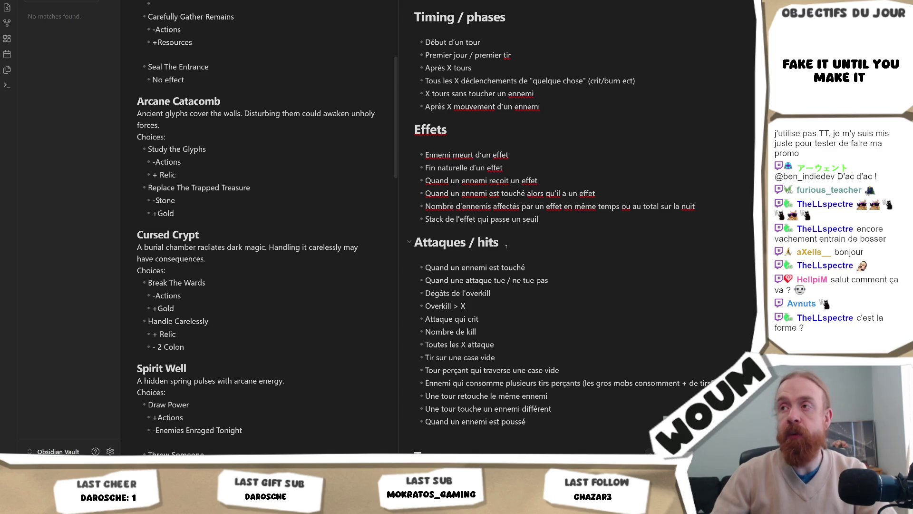
drag(521, 159, 424, 154)
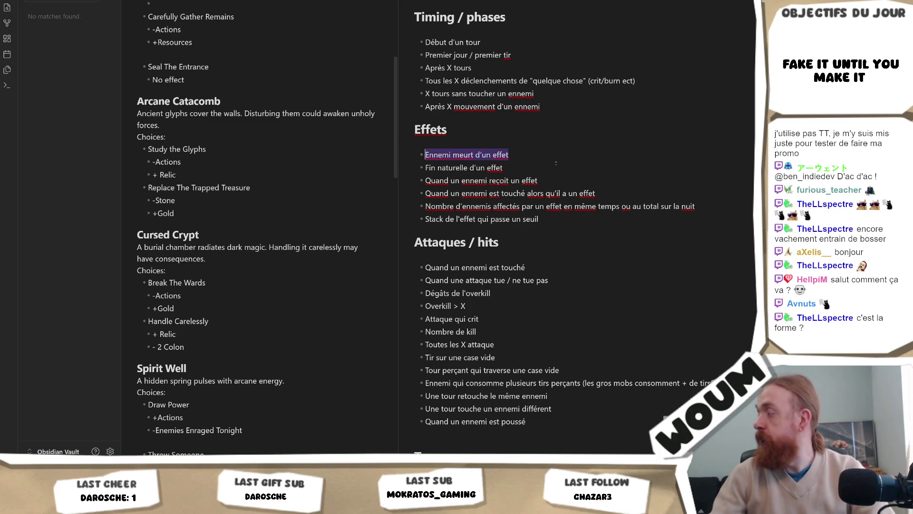
click(521, 157)
key(ctrl+shift+Left)
key(ctrl+shift+Left)
key(ctrl+shift+Left)
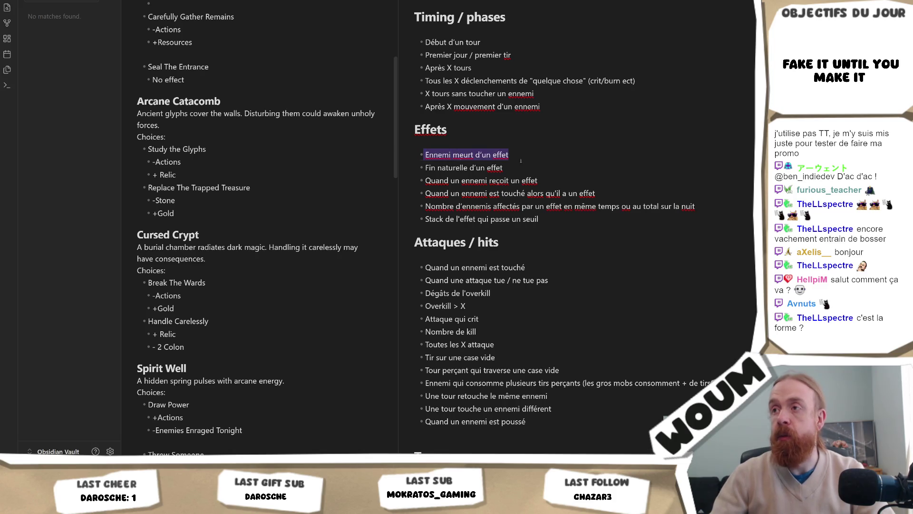
click(587, 155)
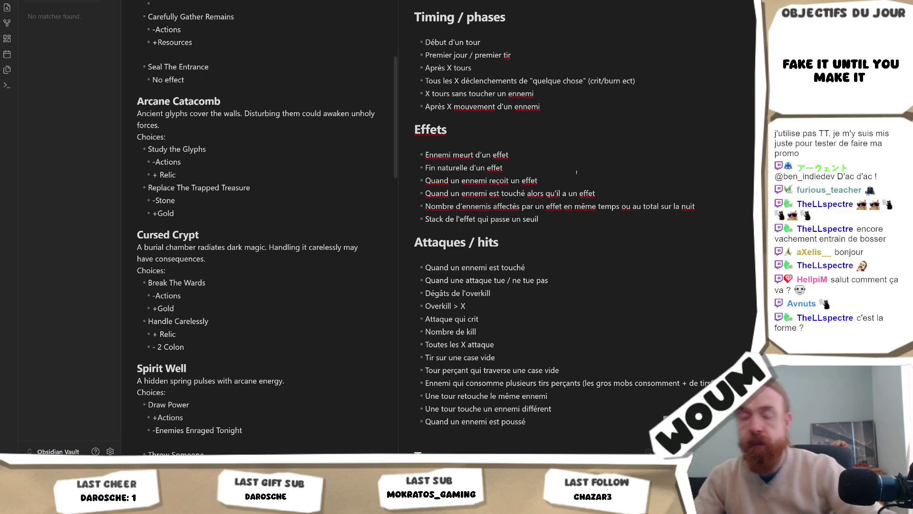
Scroll through the trigger lists and return to the Unity Editor.
scroll(537, 238, down, 15)
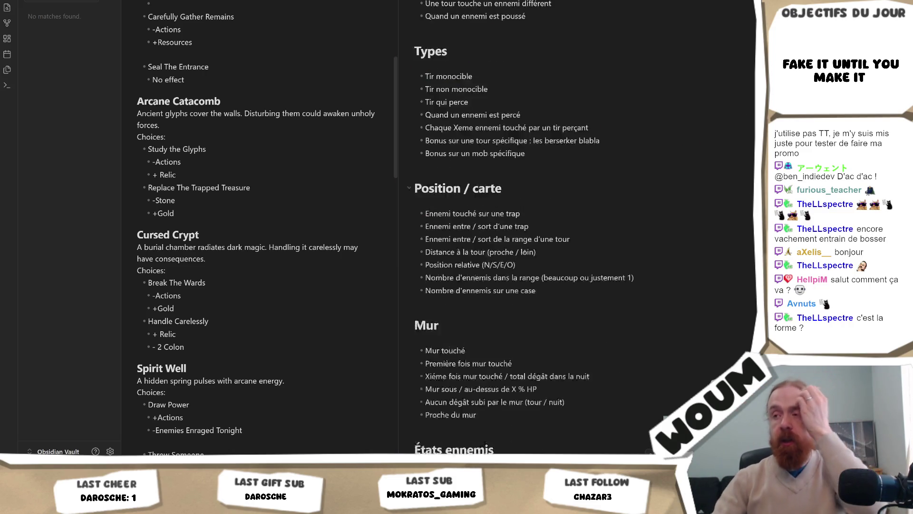
scroll(518, 251, up, 10)
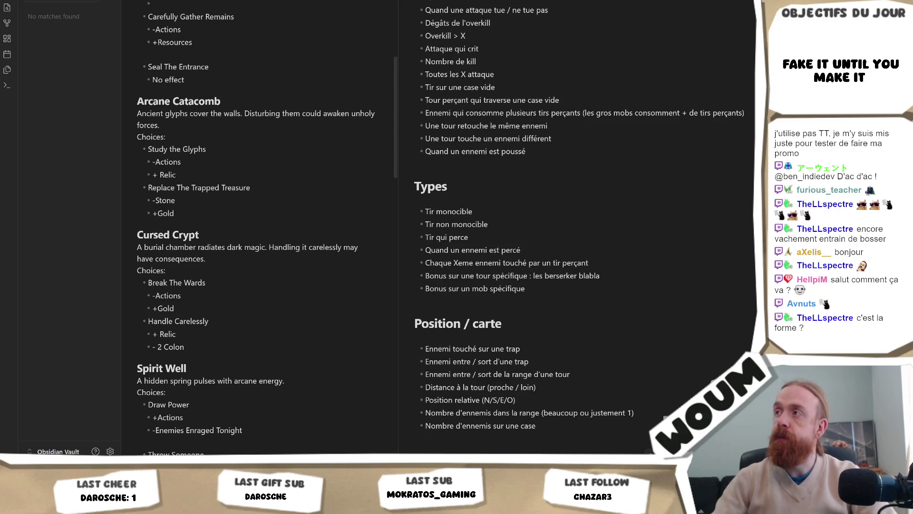
key(alt+Tab)
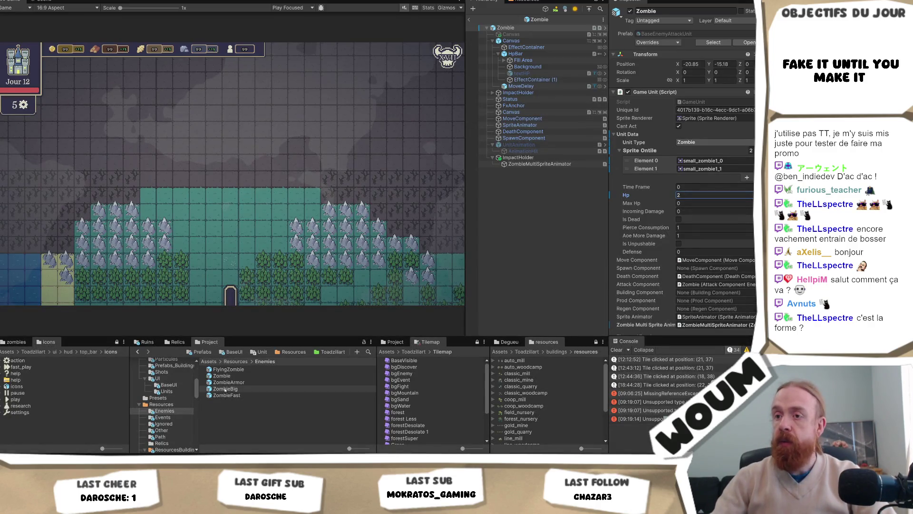
Compare the Zombie and ZombieArmor prefab settings in the Inspector.
click(235, 376)
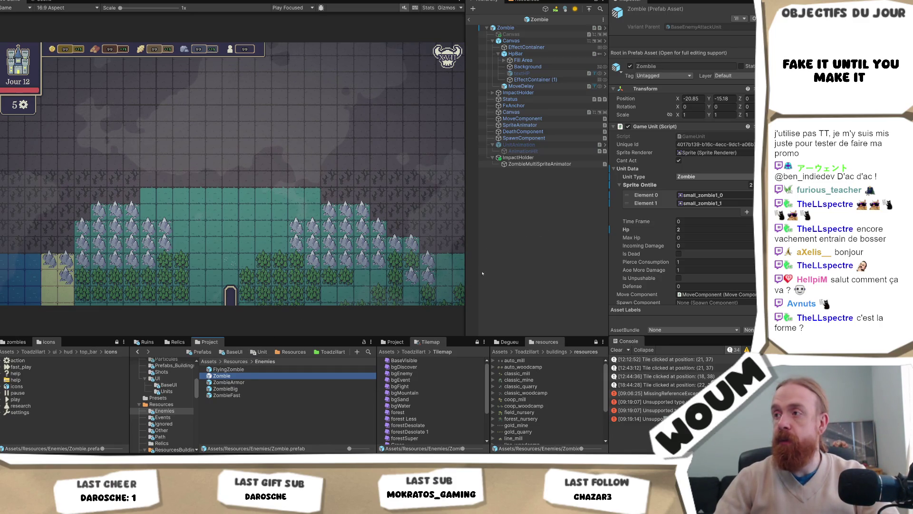
click(252, 383)
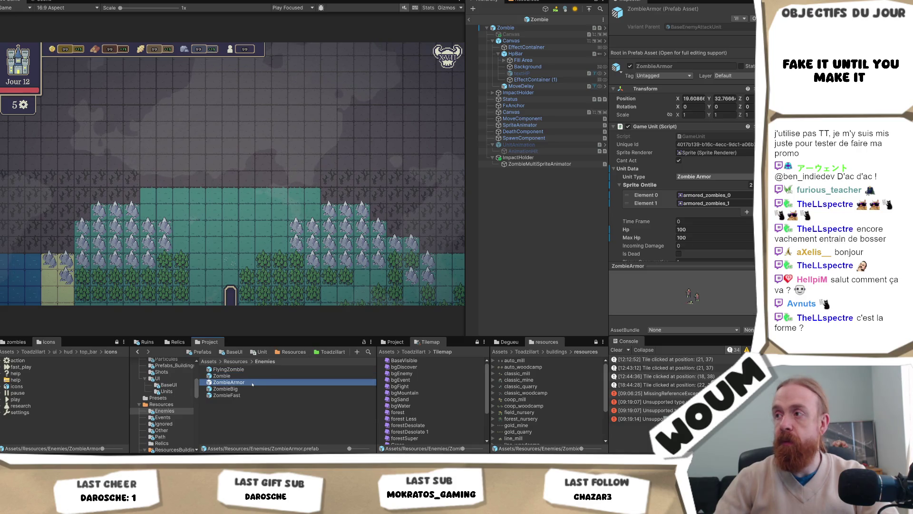
click(257, 375)
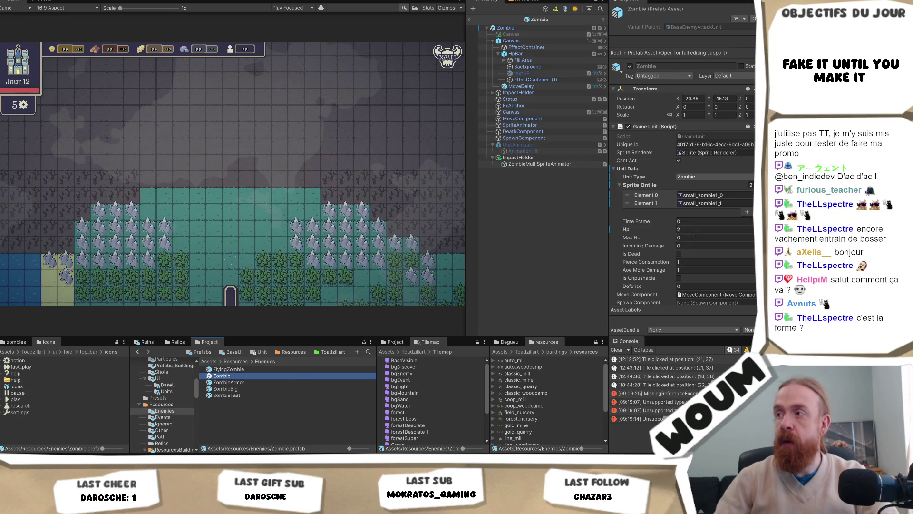
click(257, 382)
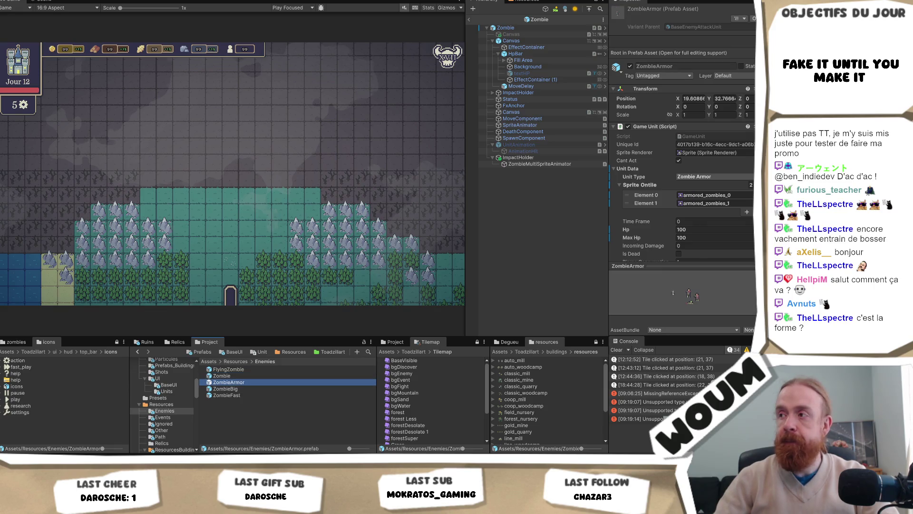
Reset ZombieArmor's Max Hp to 0 via its context menu, then select the Hp field of 100.
click(629, 244)
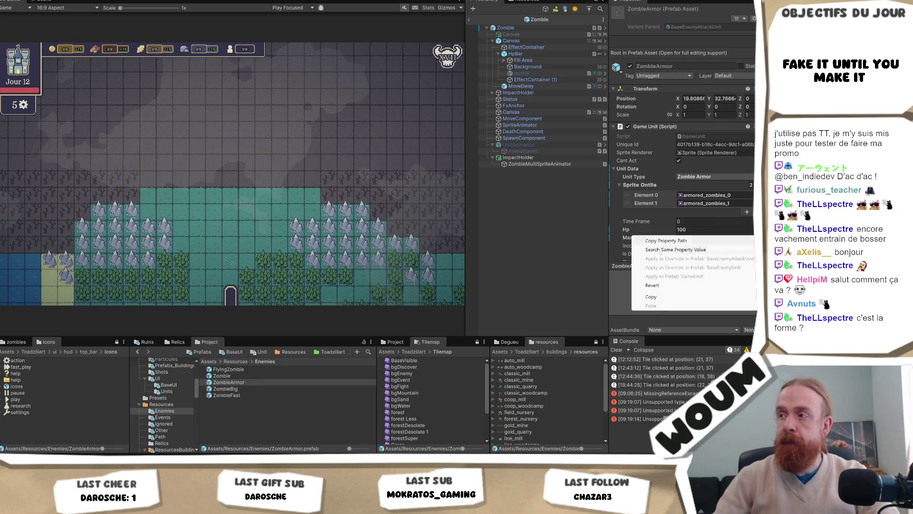
click(704, 236)
key(BackSpace)
click(696, 229)
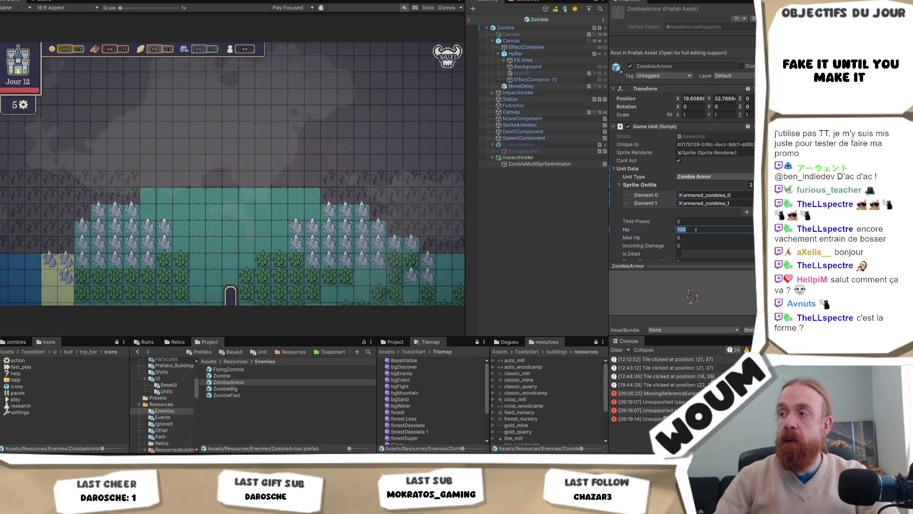
scroll(695, 230, down, 3)
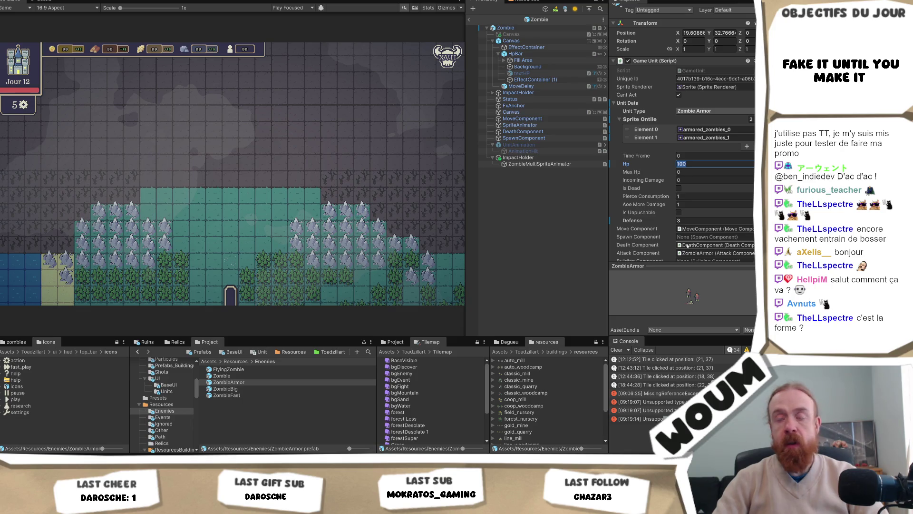
key(Return)
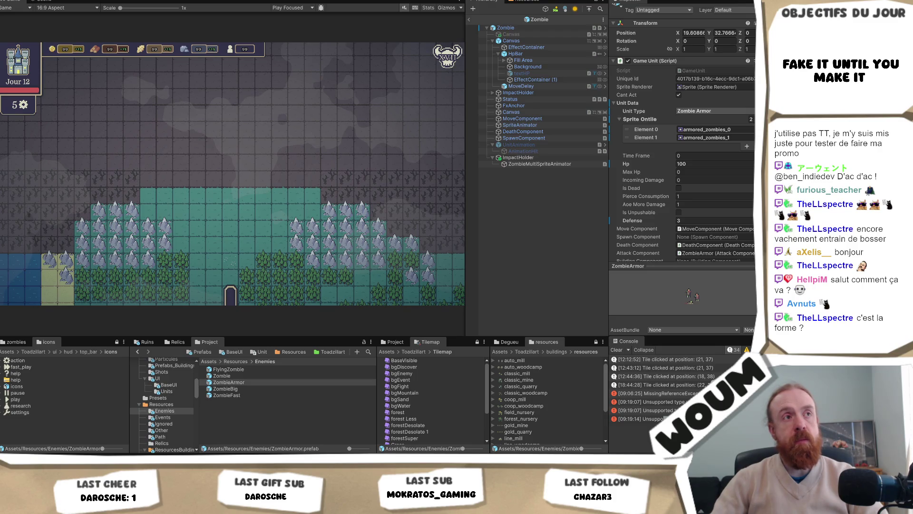
click(704, 163)
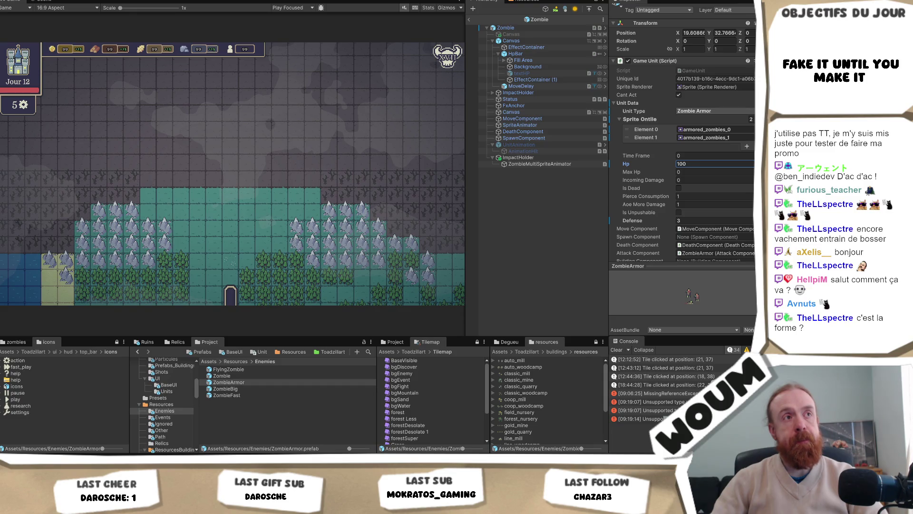
key(Return)
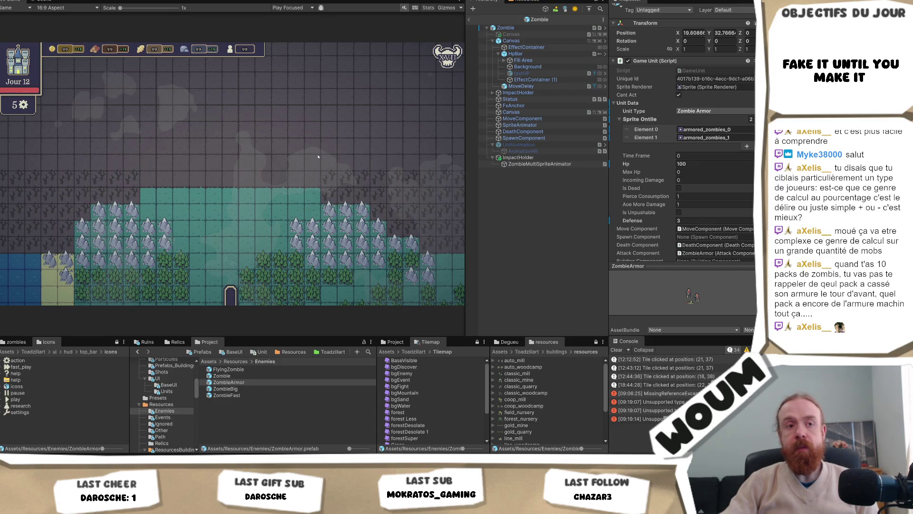
click(726, 220)
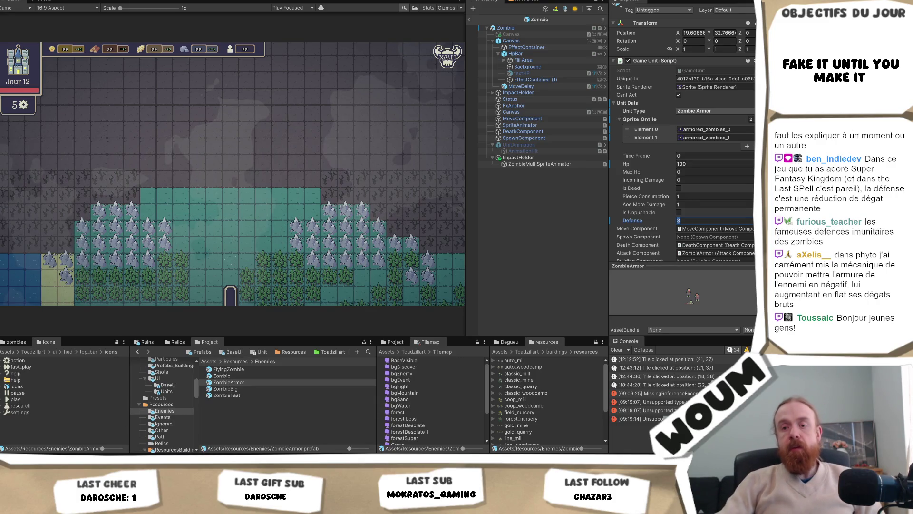
Switch to Obsidian to view the Arcane Catacomb, Cursed Crypt and Spirit Well event-choices note.
key(alt+Tab)
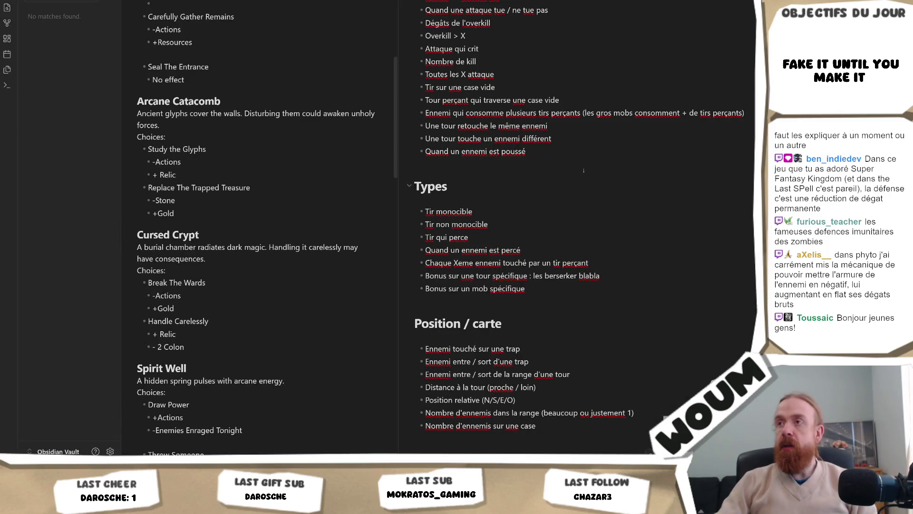
Scroll the Obsidian note pane up toward the top of the Untitled note.
scroll(575, 229, up, 15)
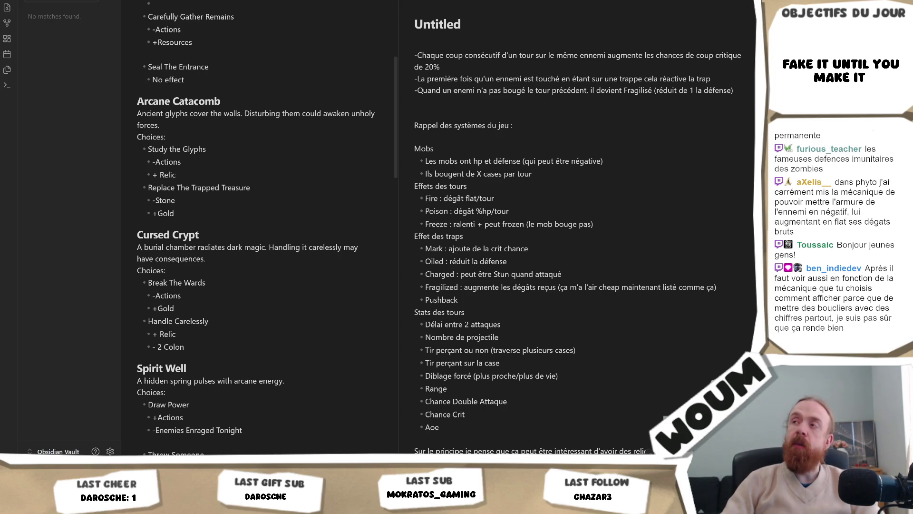
Switch back to the Unity Editor showing the ZombieArmor unit data.
key(alt+Tab)
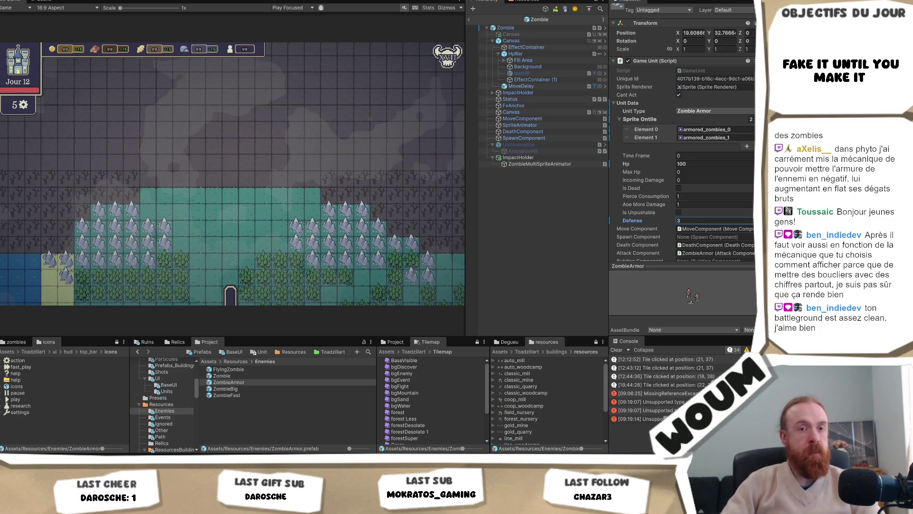
Keep ZombieArmor's Defense at 3 and lower its Hp from 100 to 2.
click(230, 326)
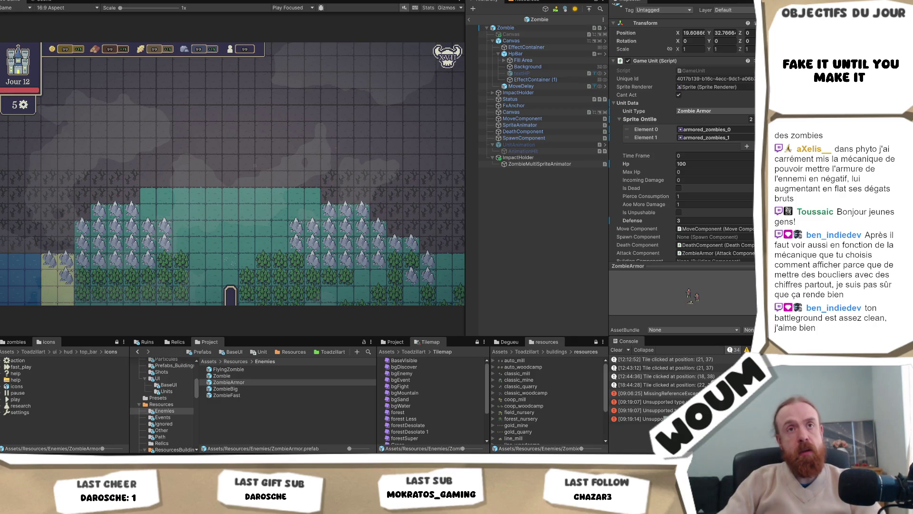
click(713, 220)
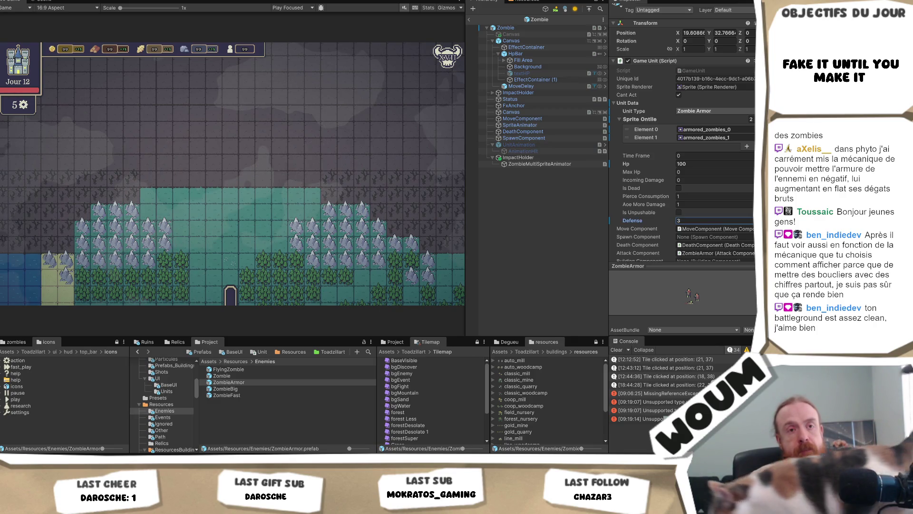
key(Return)
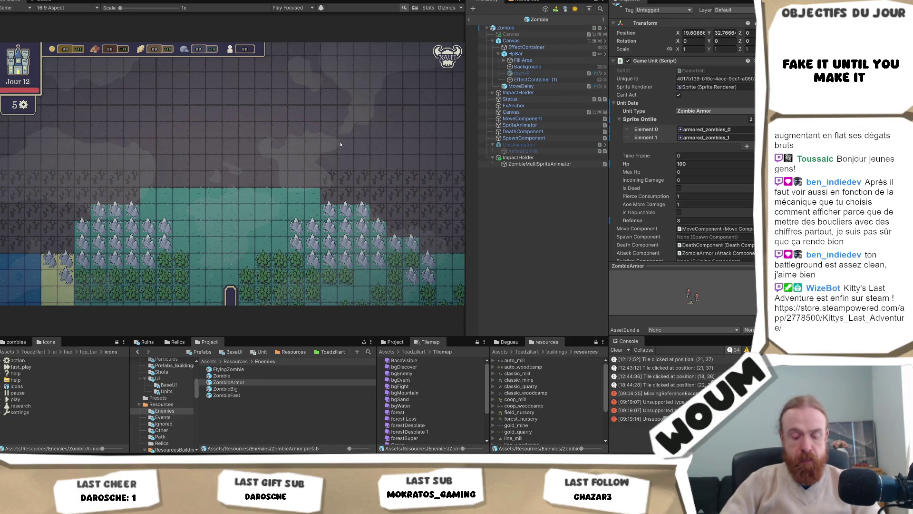
click(701, 164)
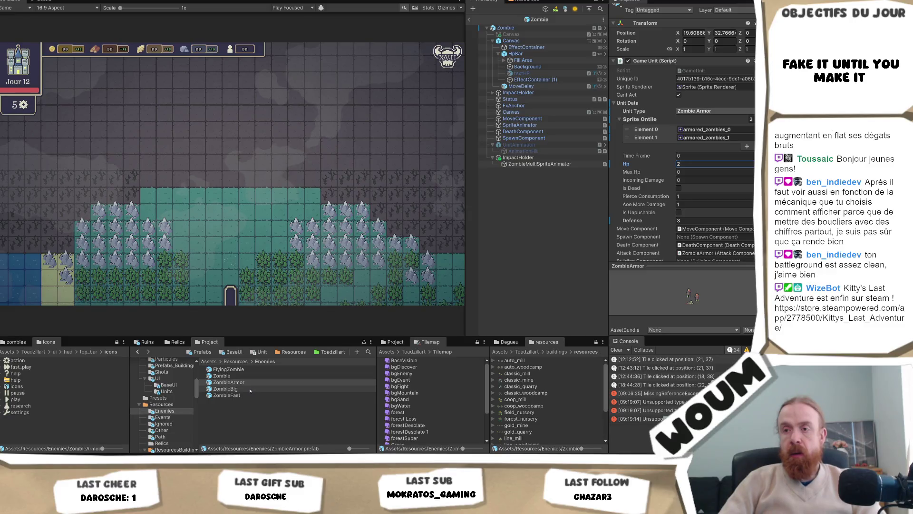
click(226, 388)
Try Hp values on ZombieBig (1), FlyingZombie (8) and ZombieFast (4), undoing the last edit.
click(697, 172)
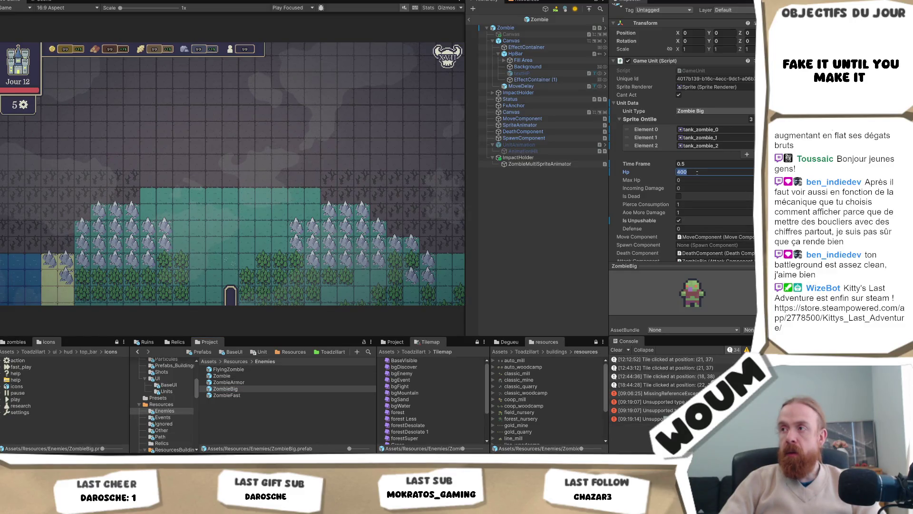
key(BackSpace)
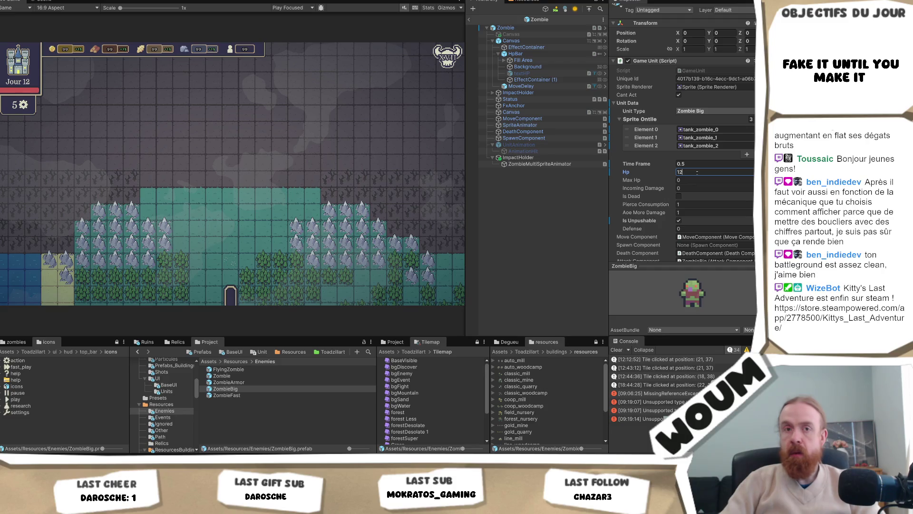
text(1)
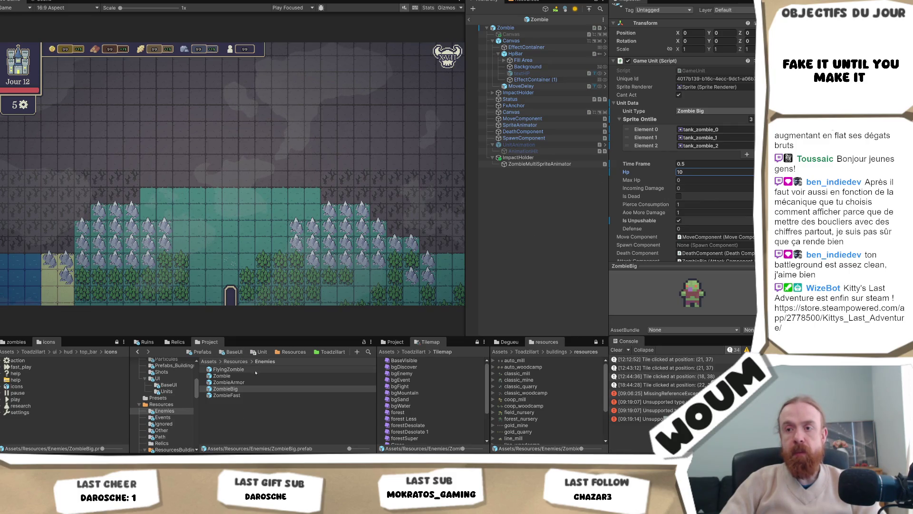
click(228, 369)
click(688, 172)
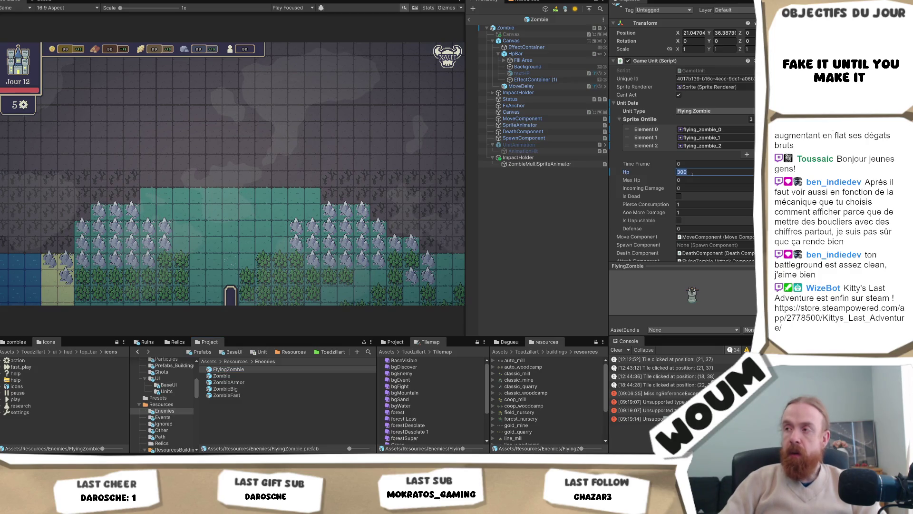
text(8)
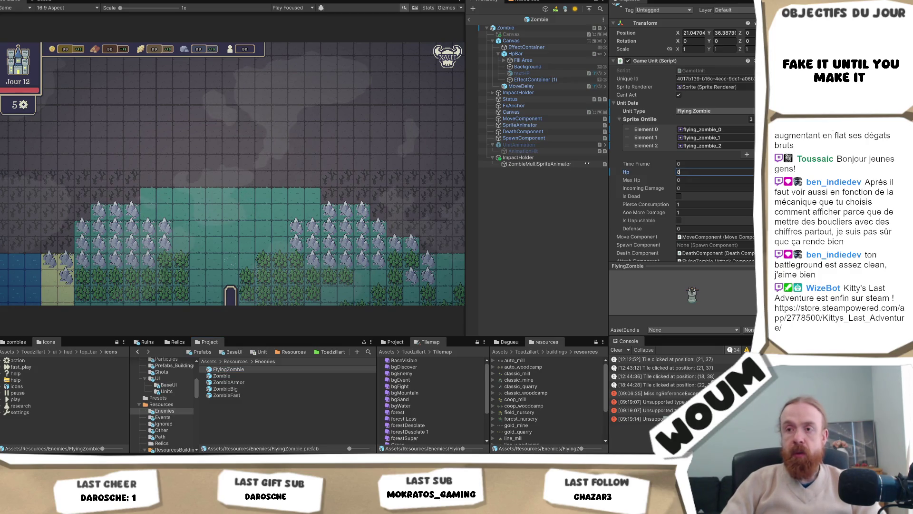
click(226, 395)
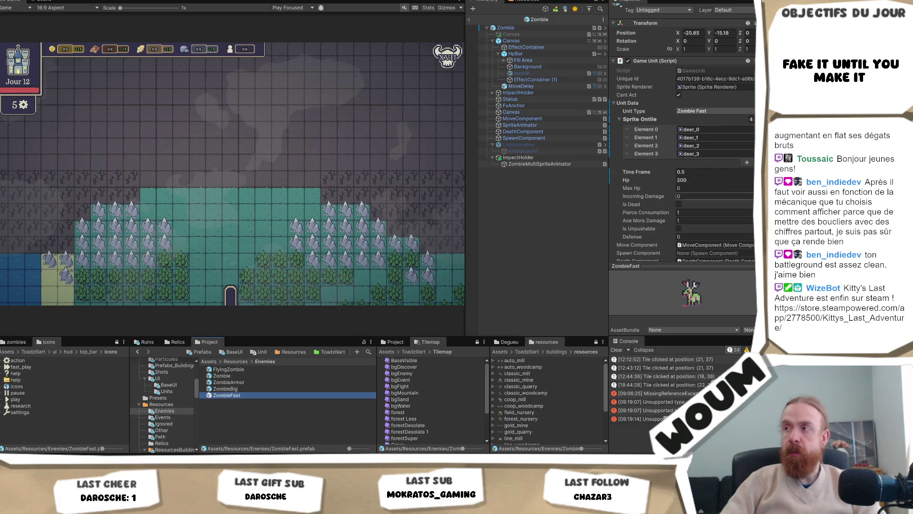
click(693, 180)
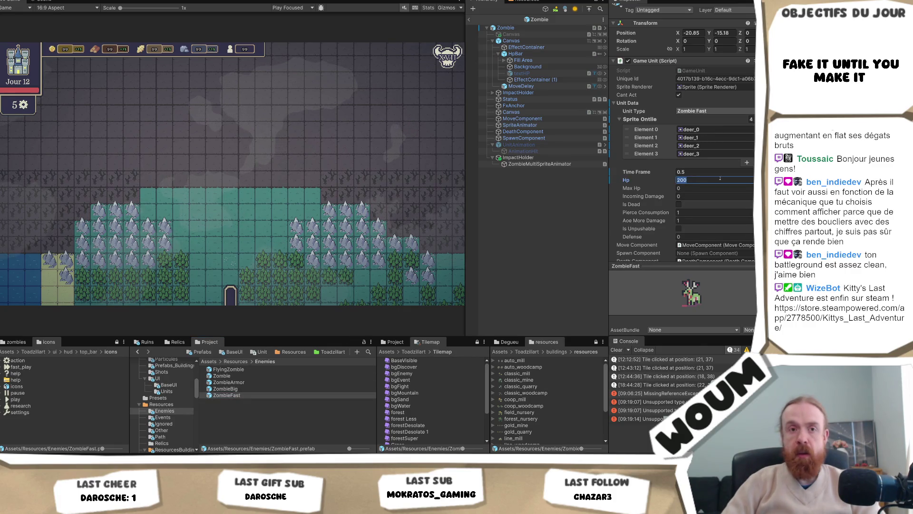
text(3)
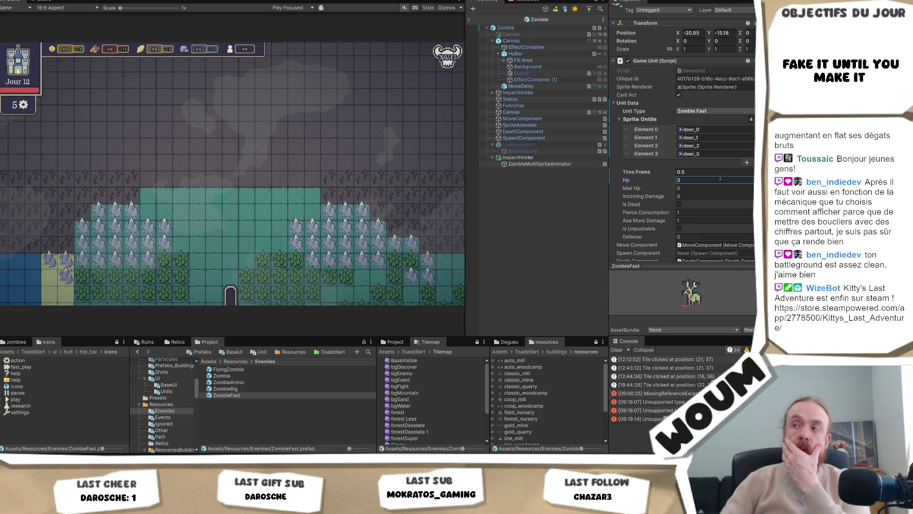
key(Return)
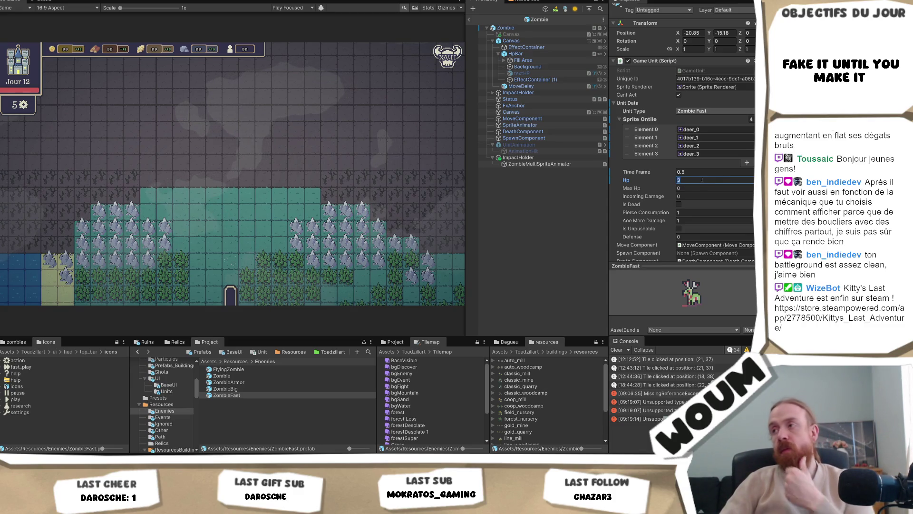
text(4)
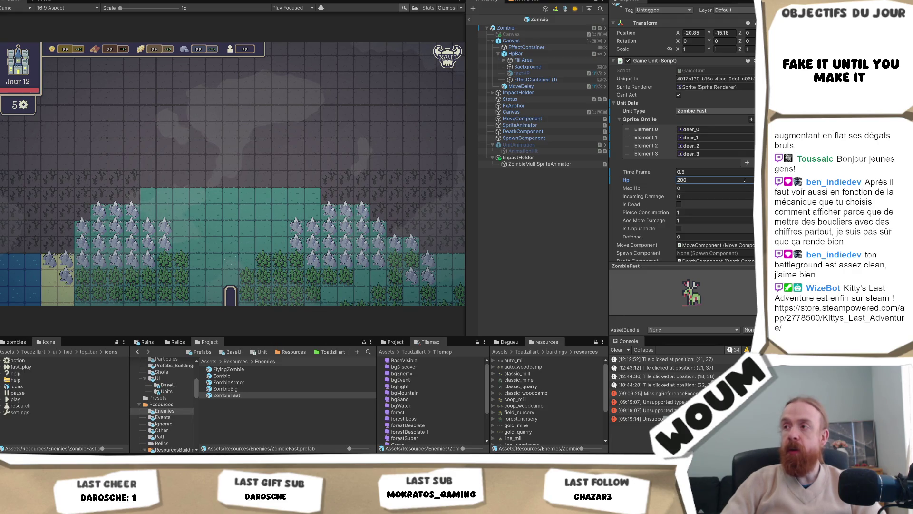
key(ctrl+z)
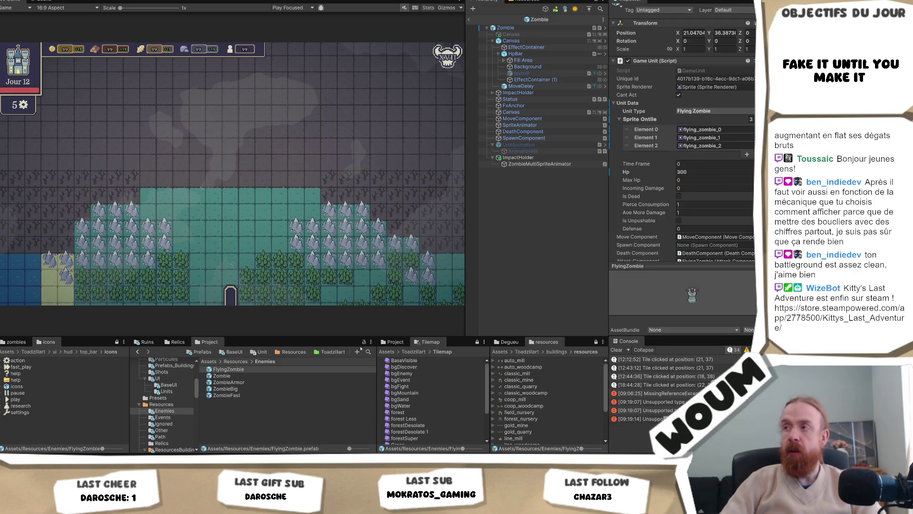
Set the final Hp values: ZombieBig 8, ZombieFast 4 and FlyingZombie 6.
click(285, 389)
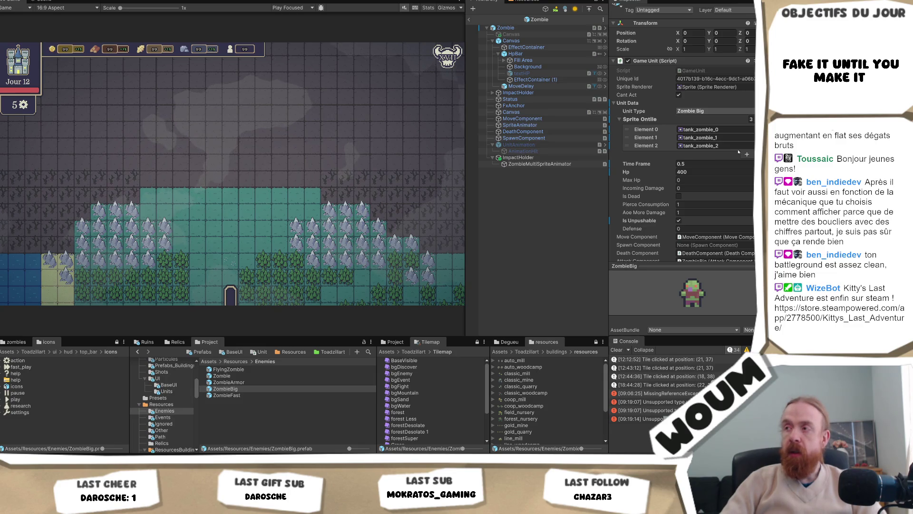
click(695, 172)
text(8)
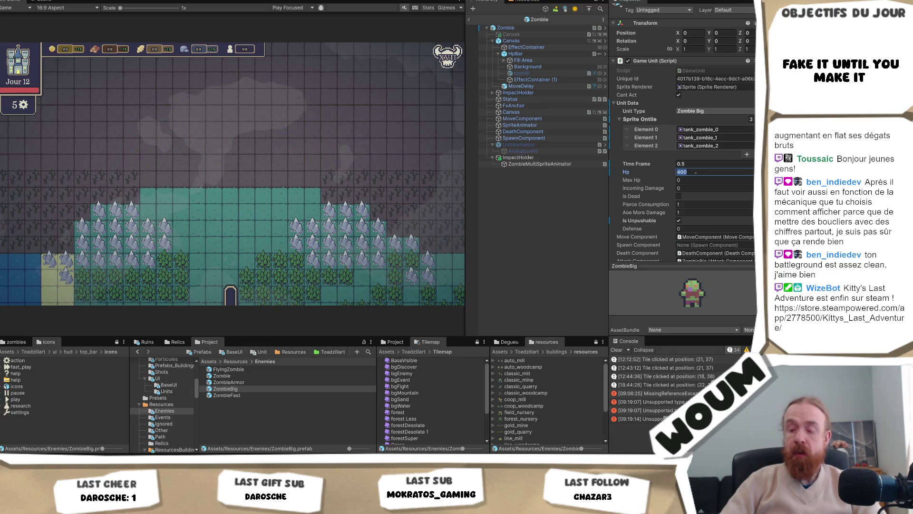
click(238, 382)
click(241, 400)
click(228, 395)
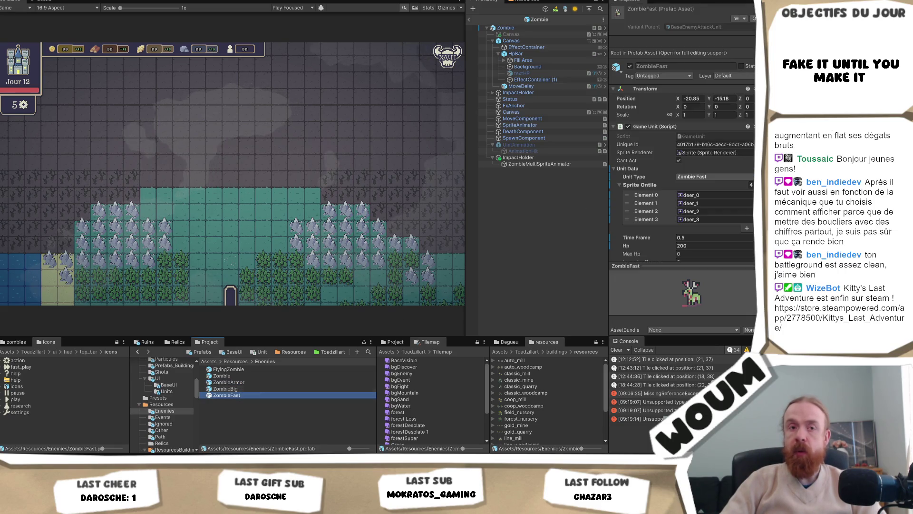
click(699, 247)
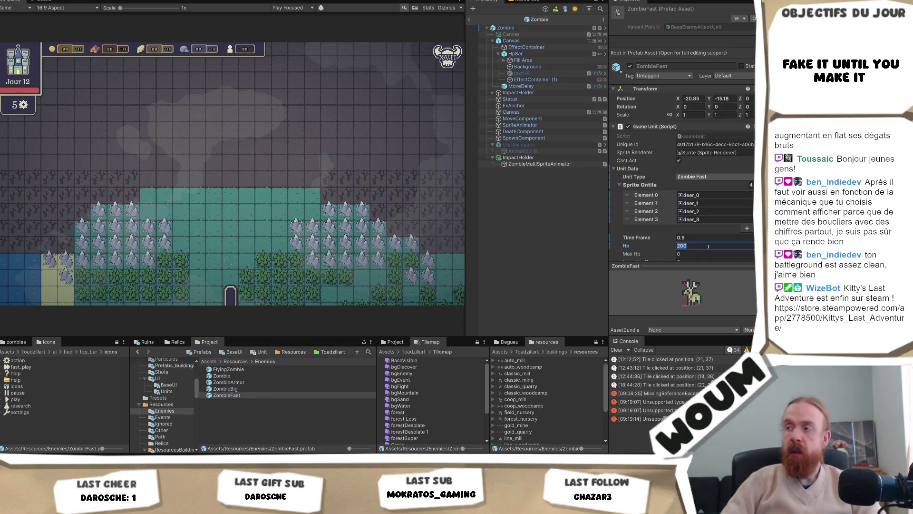
text(4)
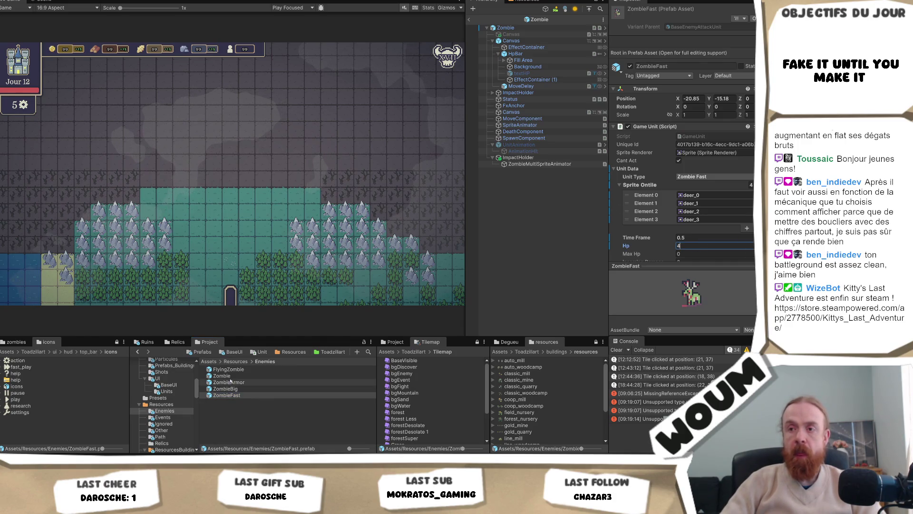
click(228, 369)
click(693, 237)
text(6)
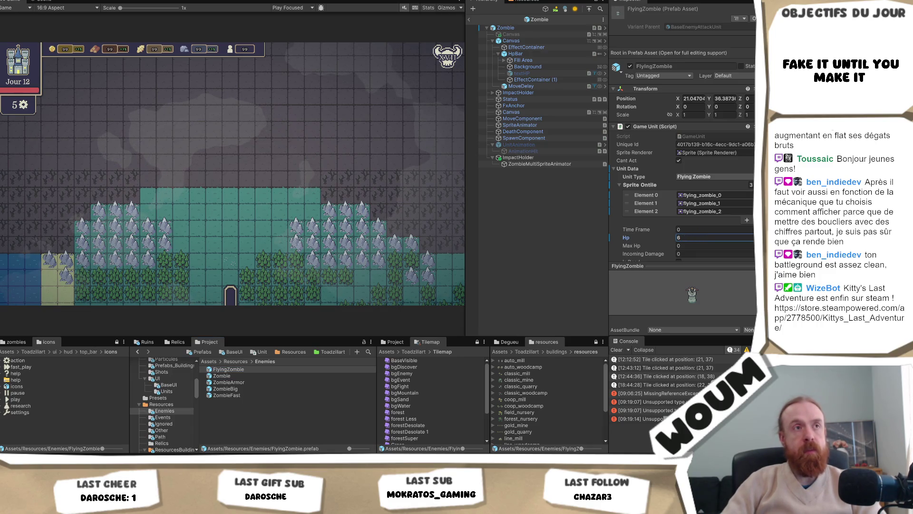
key(Return)
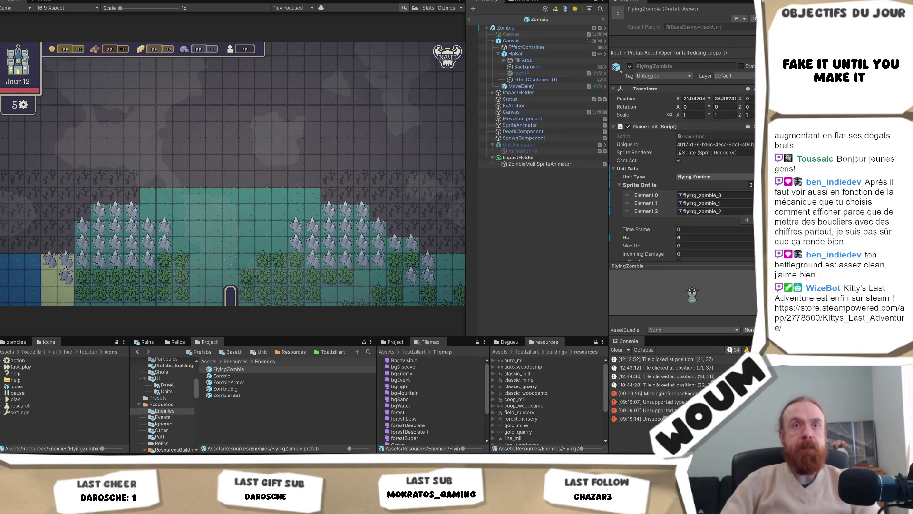
click(694, 237)
text(8)
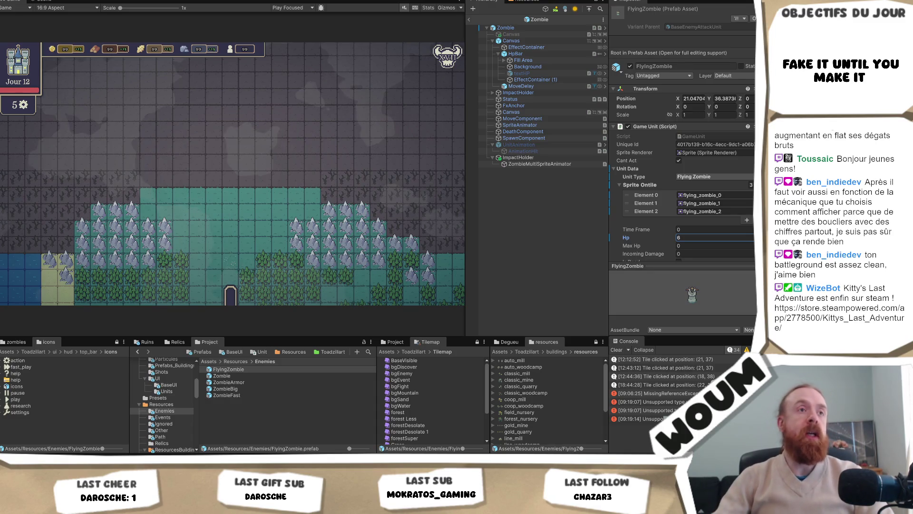
key(Return)
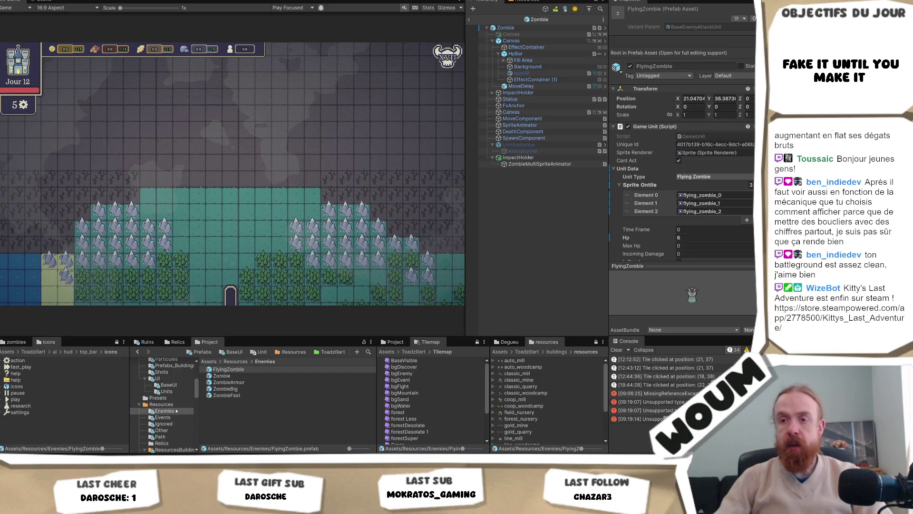
scroll(171, 435, down, 2)
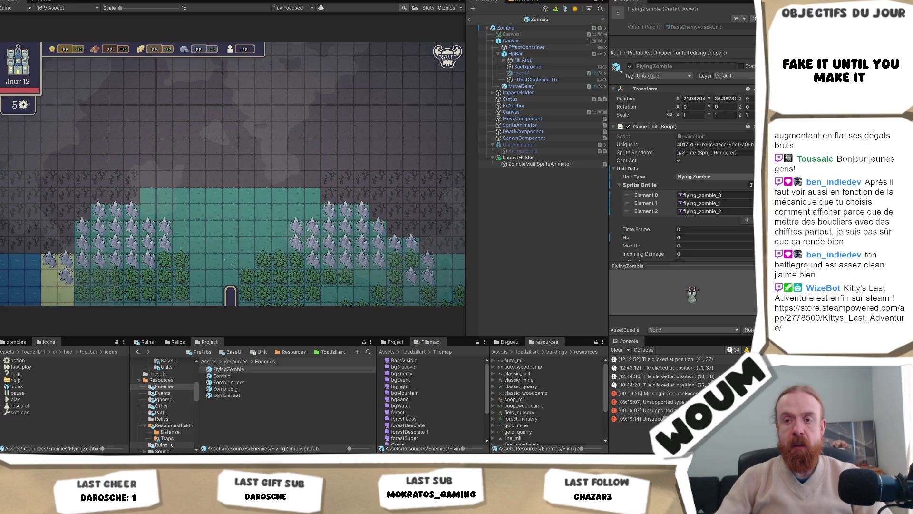
Open the Baliste tower prefab from the Defense buildings folder and set its attack Damage to 1.
click(172, 425)
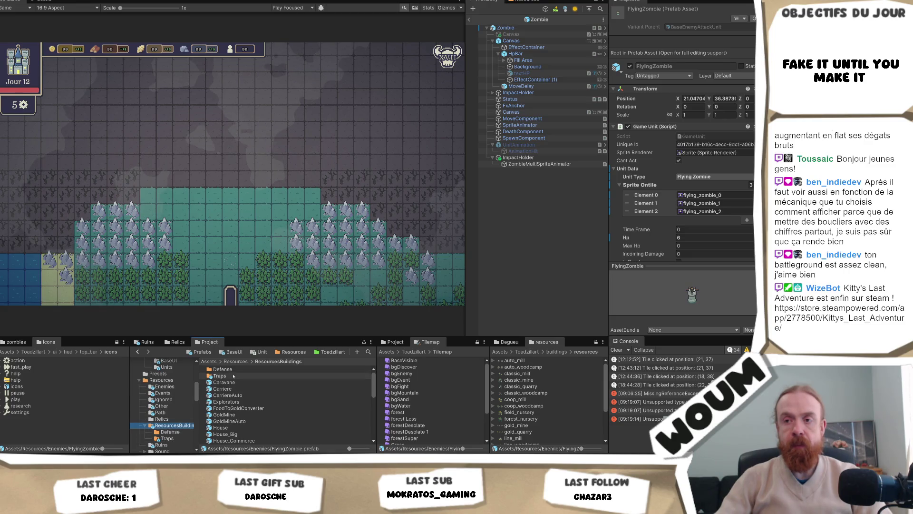
double_click(246, 369)
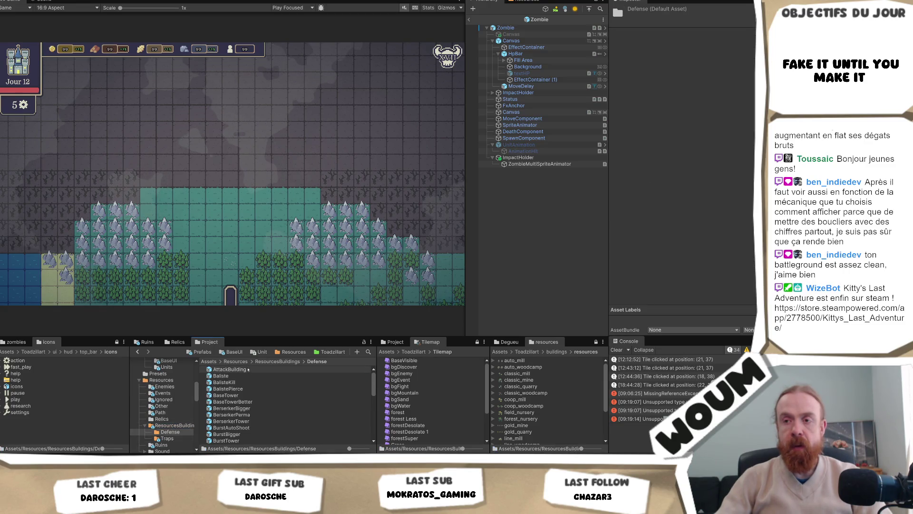
click(248, 369)
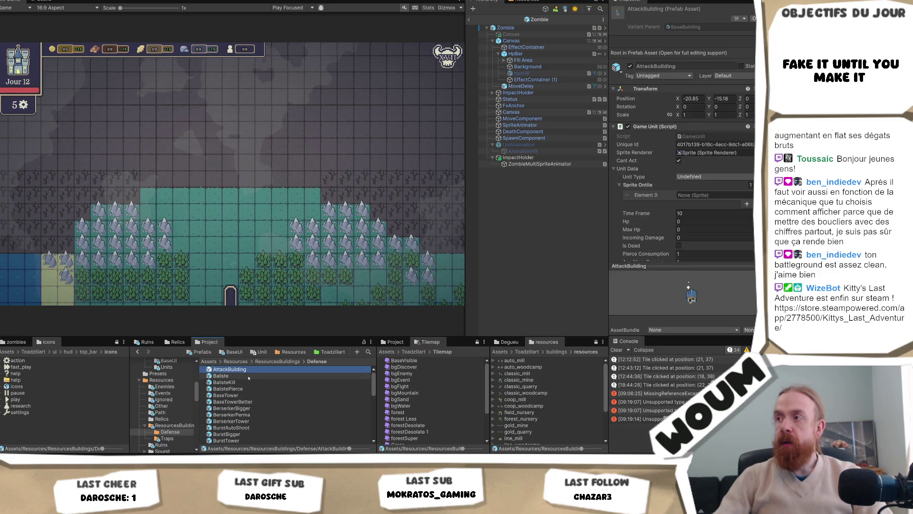
double_click(248, 375)
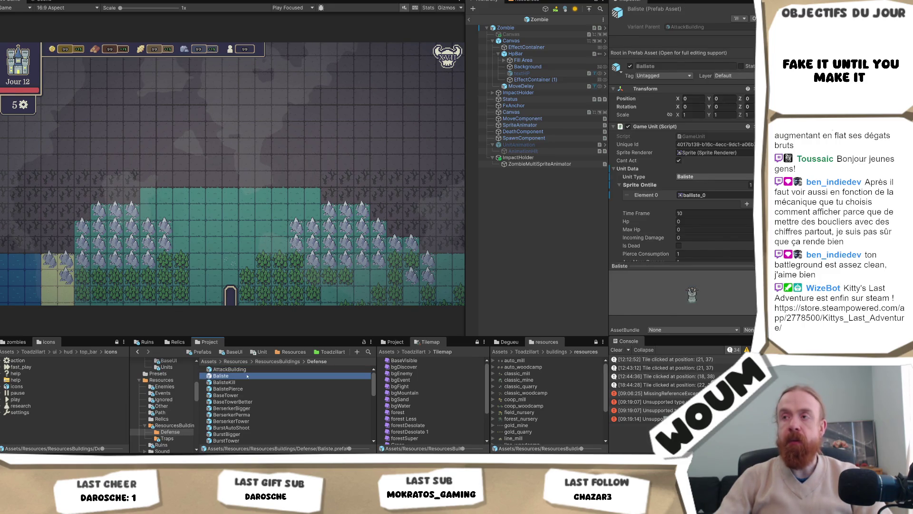
click(523, 119)
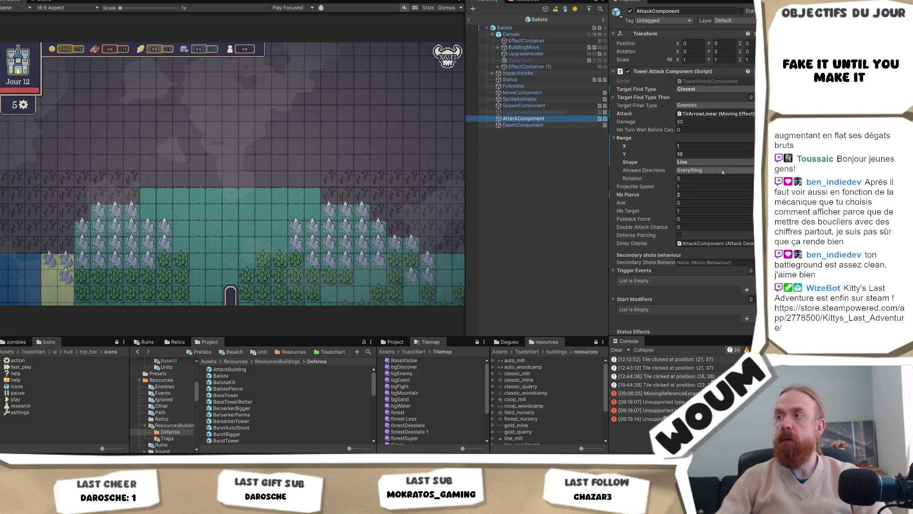
click(697, 122)
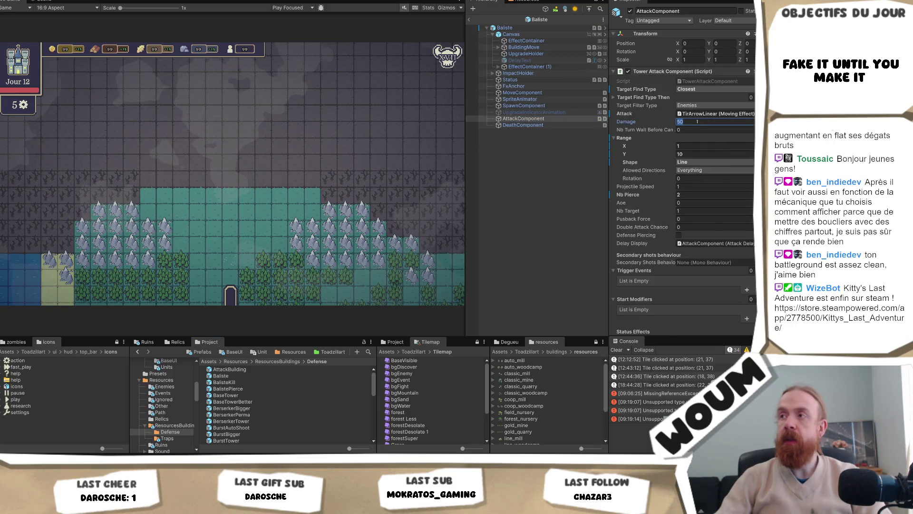
text(1)
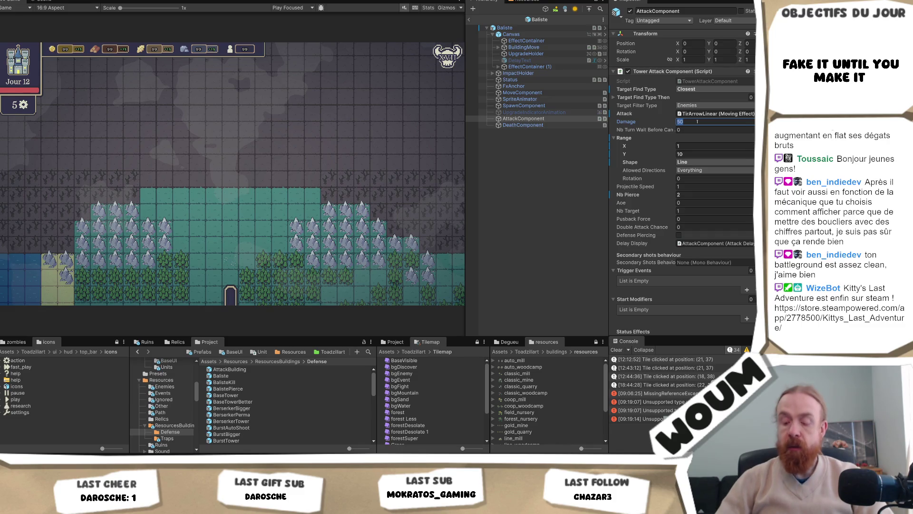
right_click(624, 121)
click(684, 144)
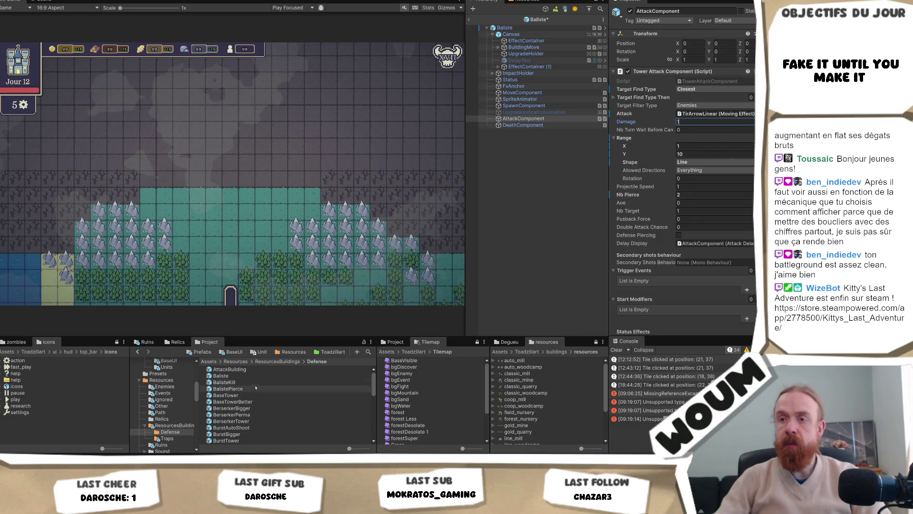
Inspect the BalisteKill and BalistePierce tower prefabs.
click(274, 382)
click(543, 119)
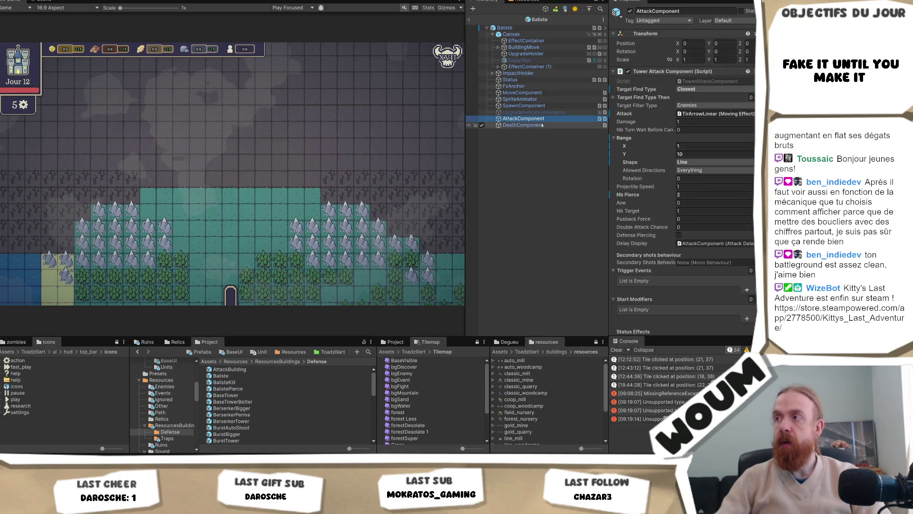
click(255, 390)
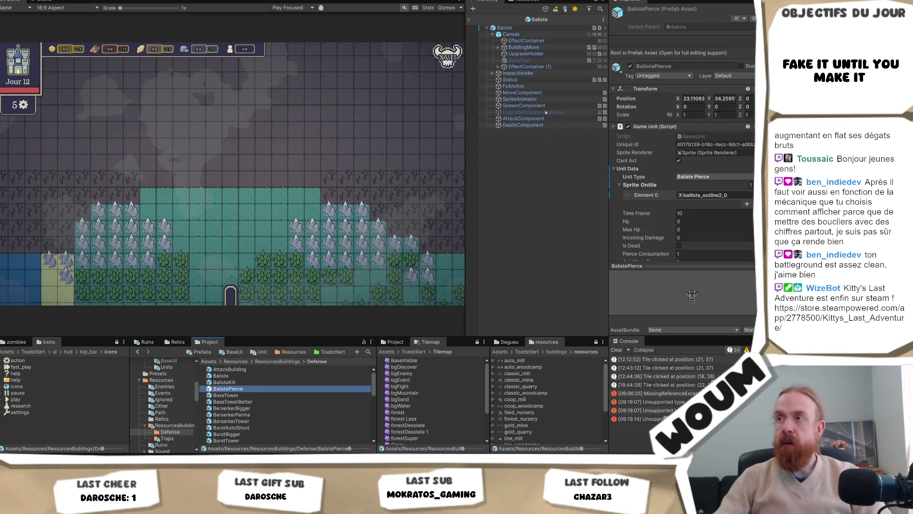
Browse the BaseTower, BaseTowerBetter and BerserkerBigger prefabs' attack settings.
click(523, 118)
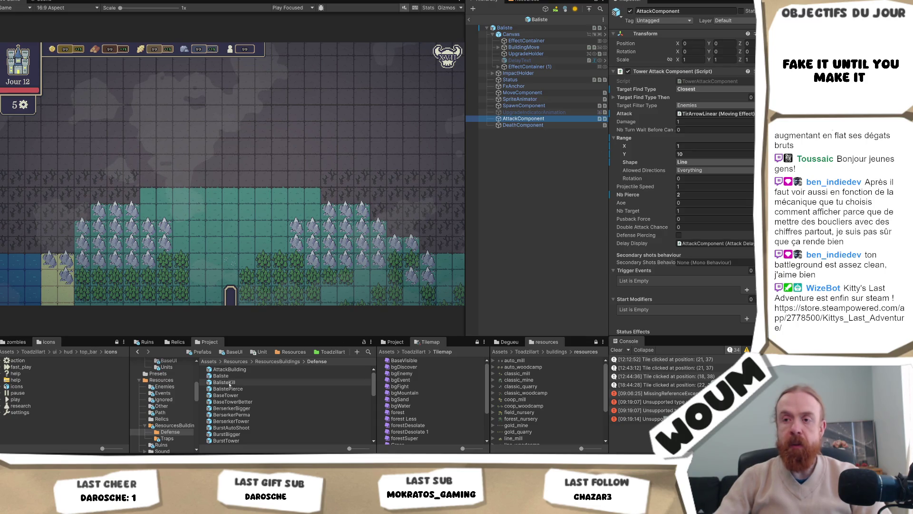
click(240, 396)
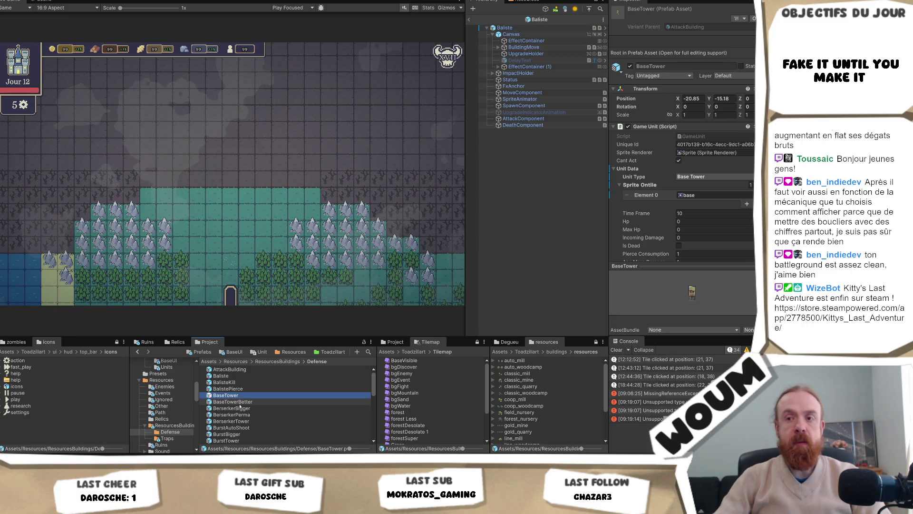
click(252, 402)
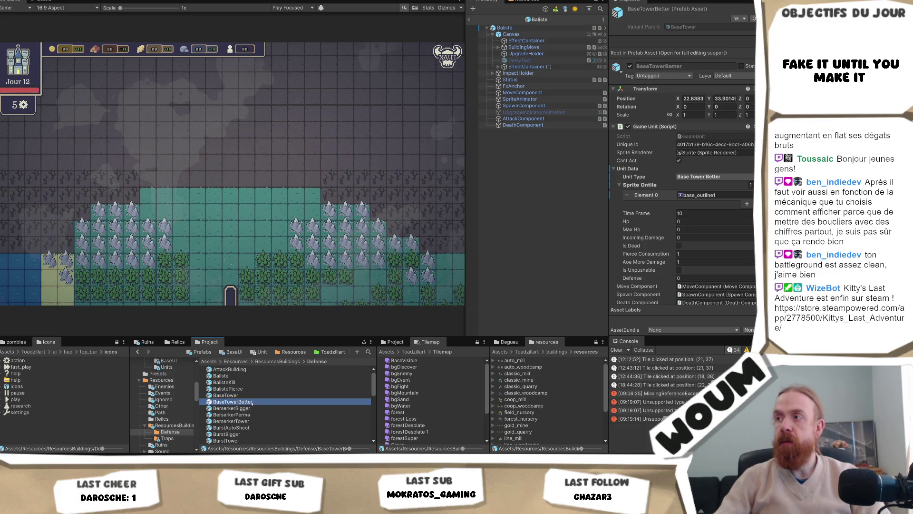
click(523, 119)
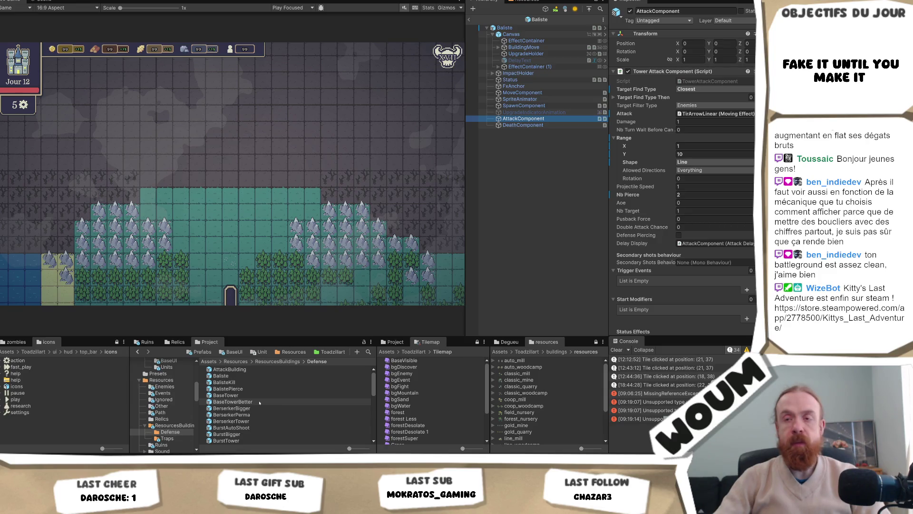
click(259, 408)
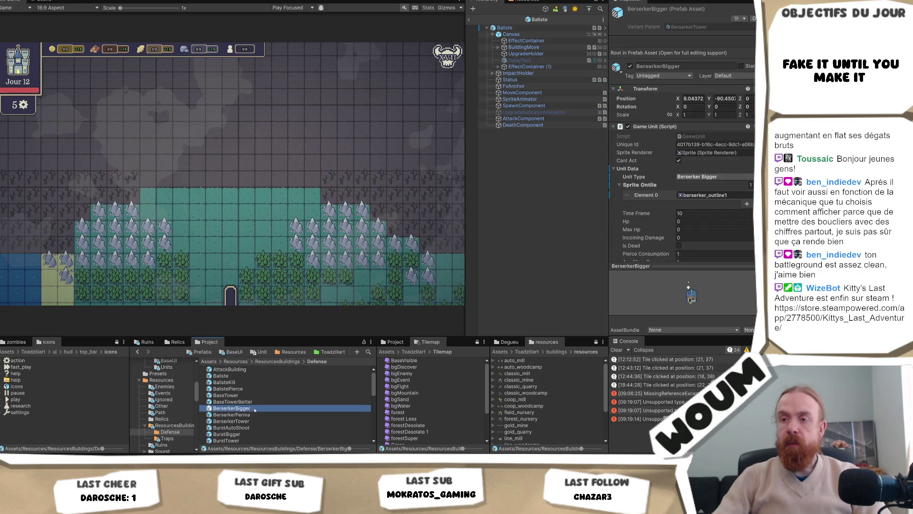
click(523, 119)
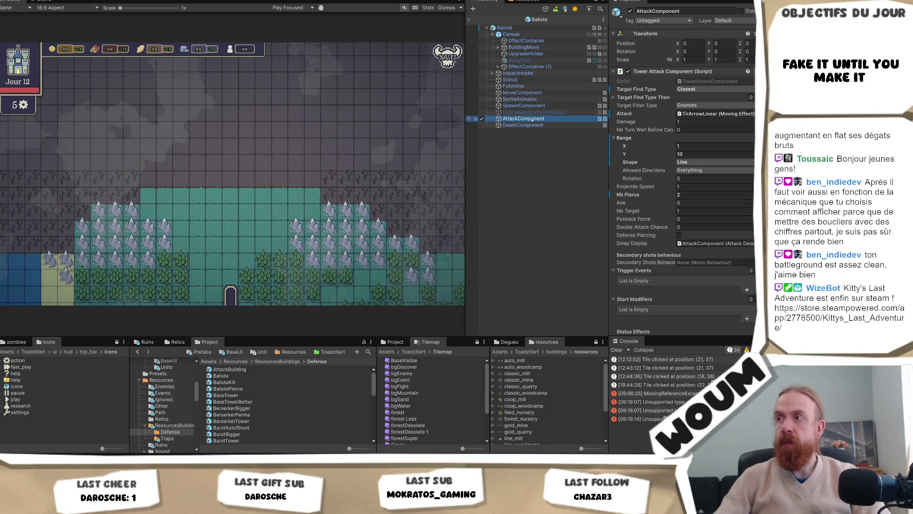
Open BerserkerPerma and view its attack: Damage 20, 0.5 per enemy, max multiplier 10.
double_click(232, 414)
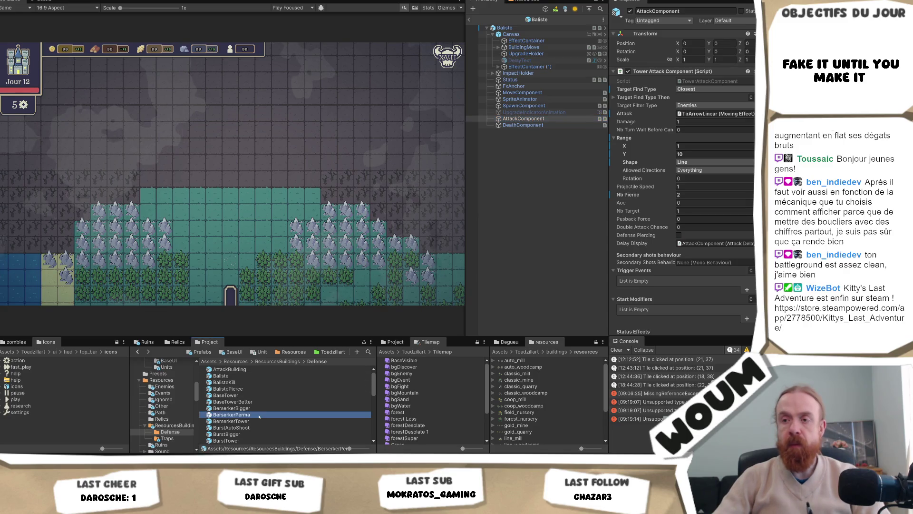
click(523, 93)
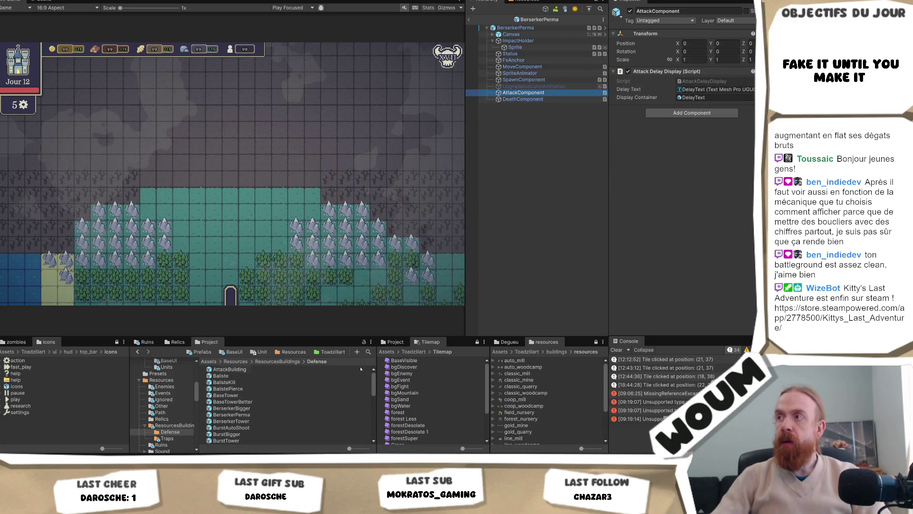
click(515, 27)
scroll(750, 215, down, 5)
scroll(750, 215, down, 10)
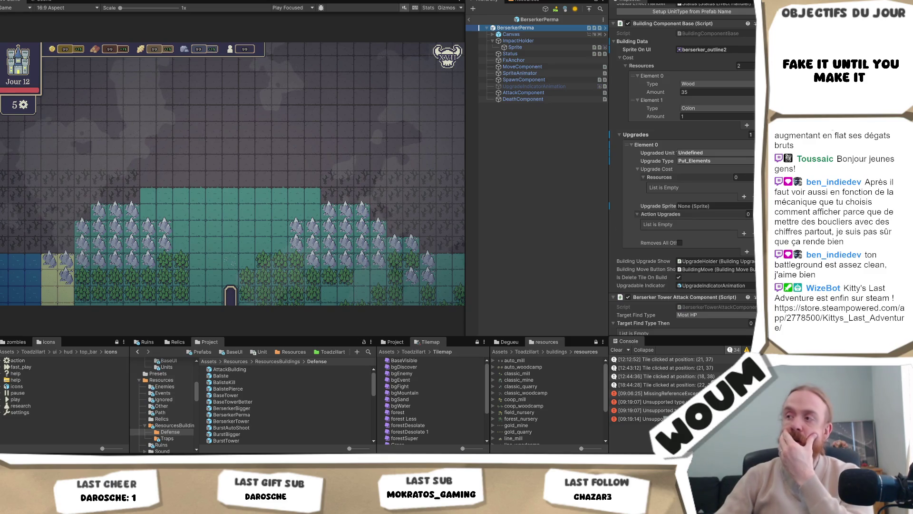
scroll(637, 223, down, 5)
scroll(682, 190, down, 3)
scroll(682, 190, down, 3)
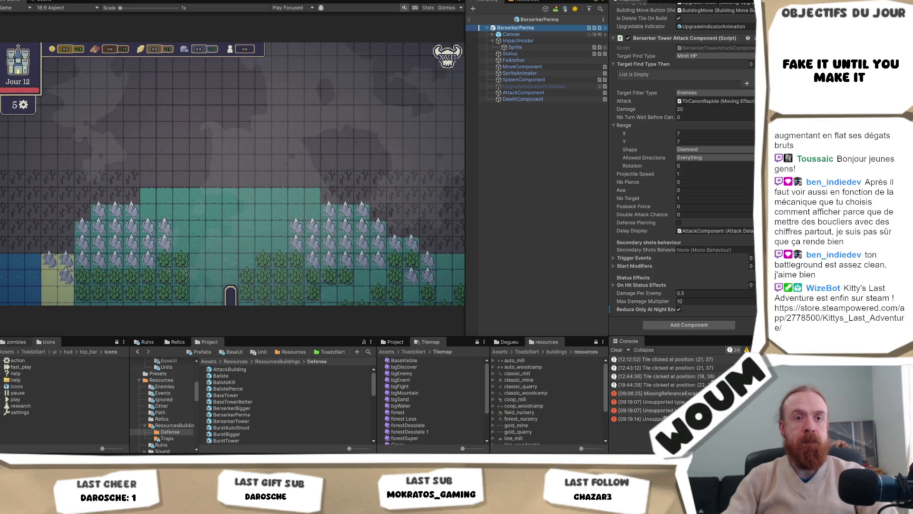
key(alt+Tab)
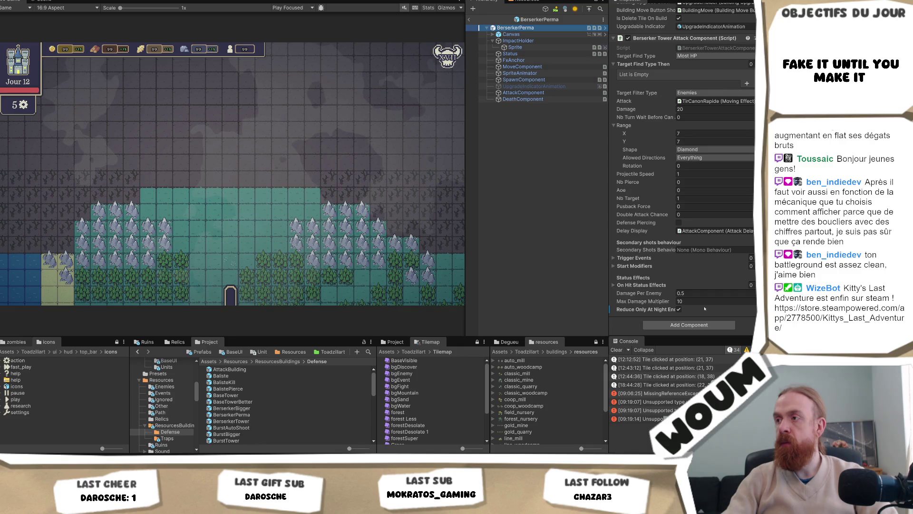
Leave the BerserkerPerma Damage setting in Unity and switch to the Obsidian design note.
scroll(685, 228, up, 1)
scroll(685, 227, down, 1)
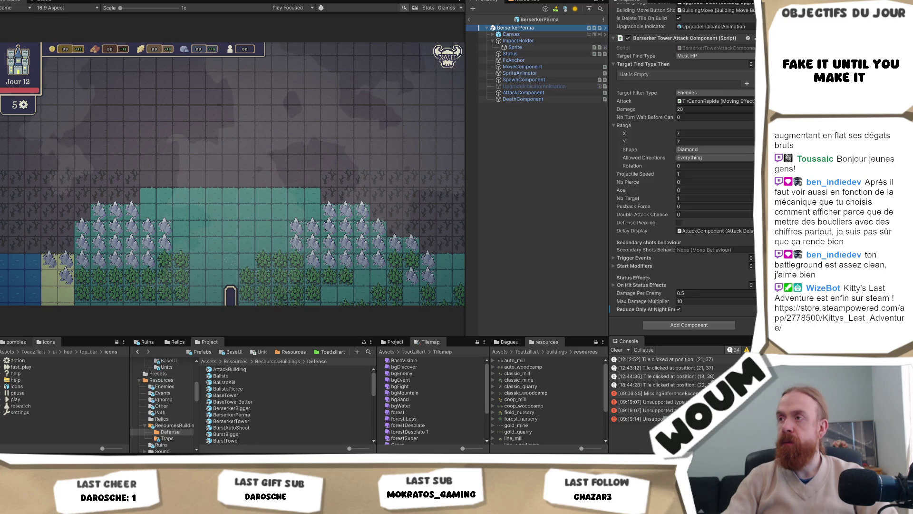
click(705, 109)
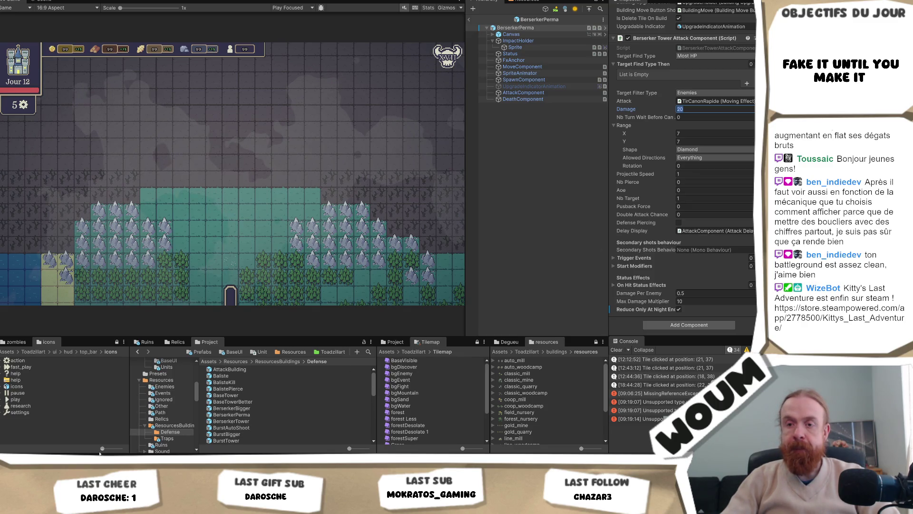
key(alt+Tab)
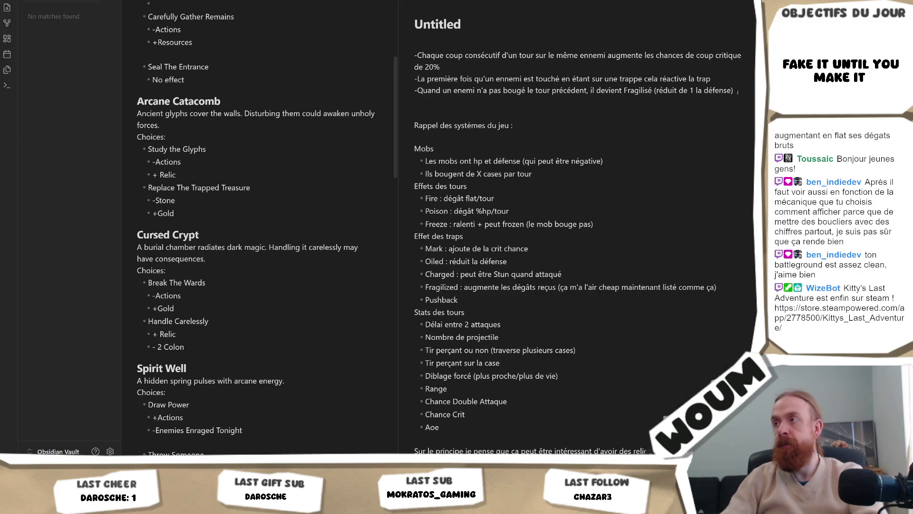
Add a 'Bersercker tower ?' idea with the line '+dégat à 4 et réduit latk speed de' below it.
key(Return)
key(Return)
text(Be)
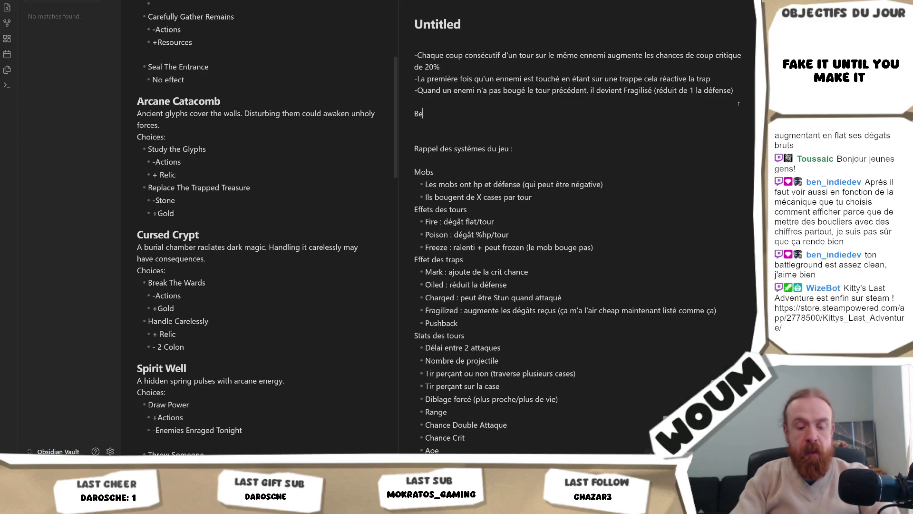
text(rsercker tower ?)
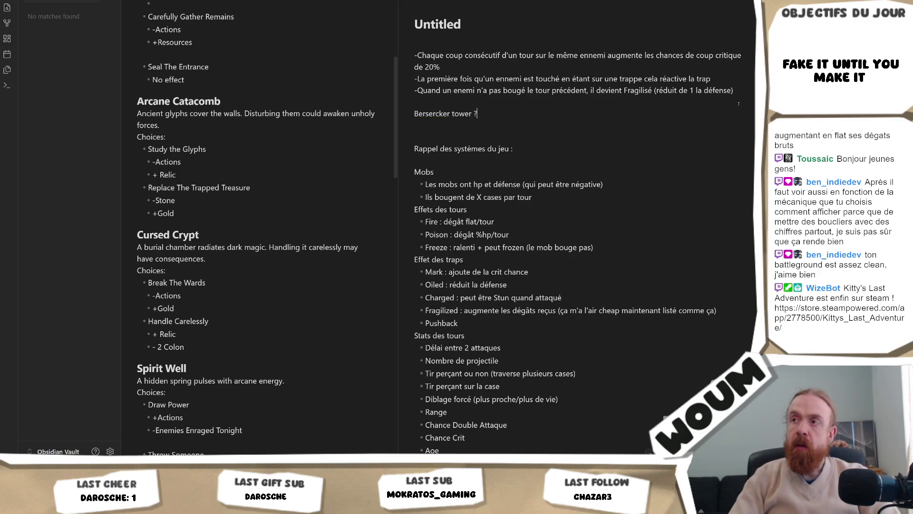
key(Return)
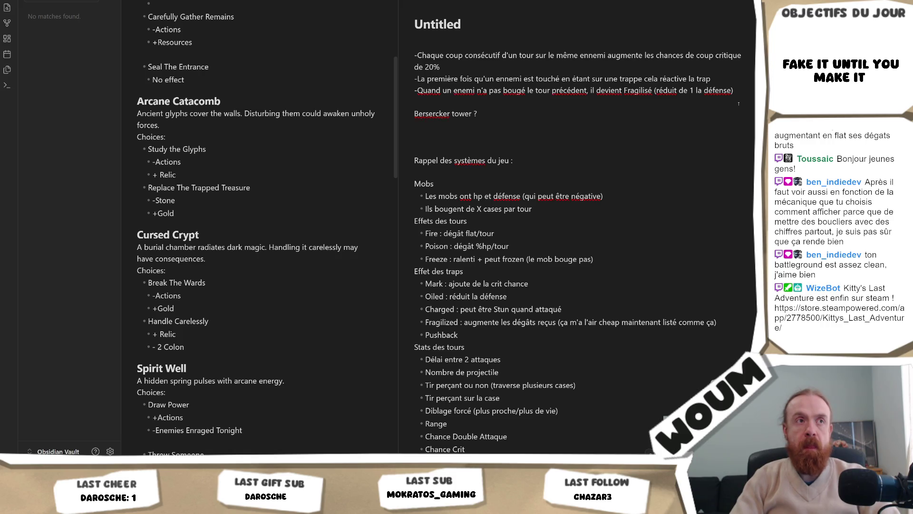
text(+vite)
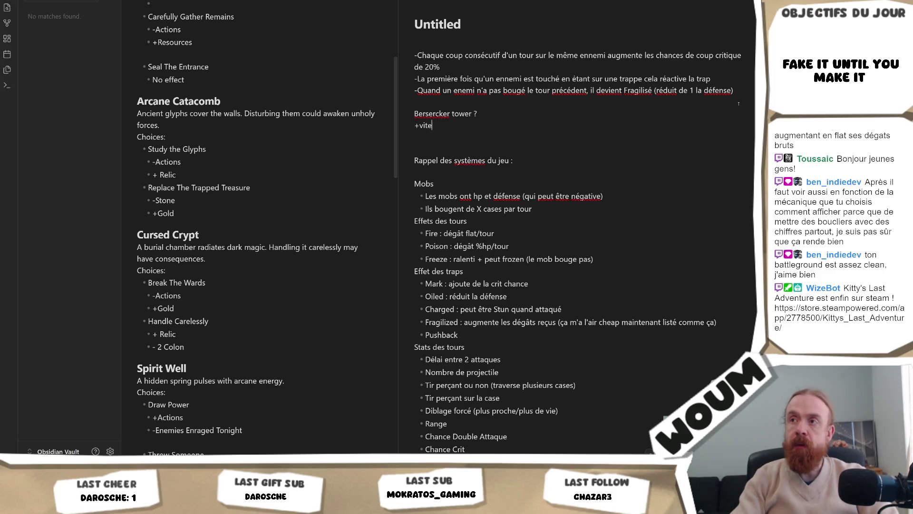
key(BackSpace)
key(BackSpace)
key(BackSpace)
text(dégat)
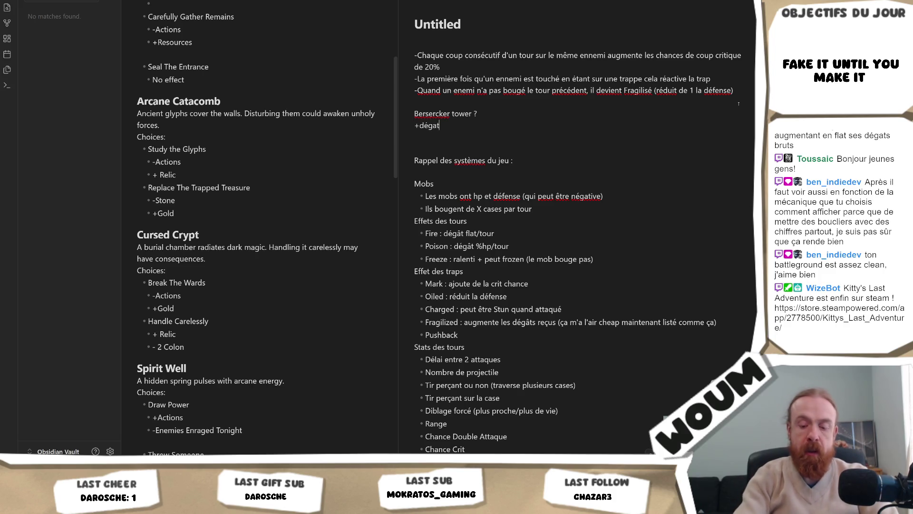
text( à 4 et +)
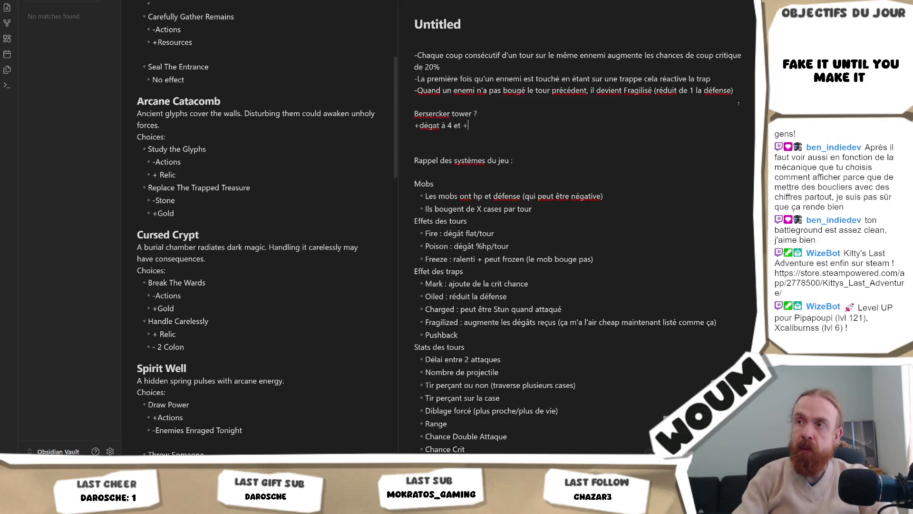
key(BackSpace)
text(réduit latk spee)
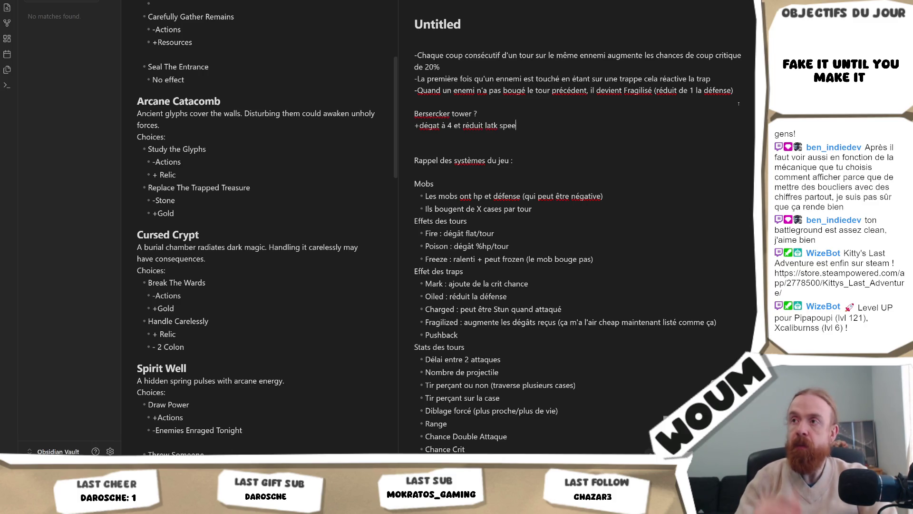
text(d de)
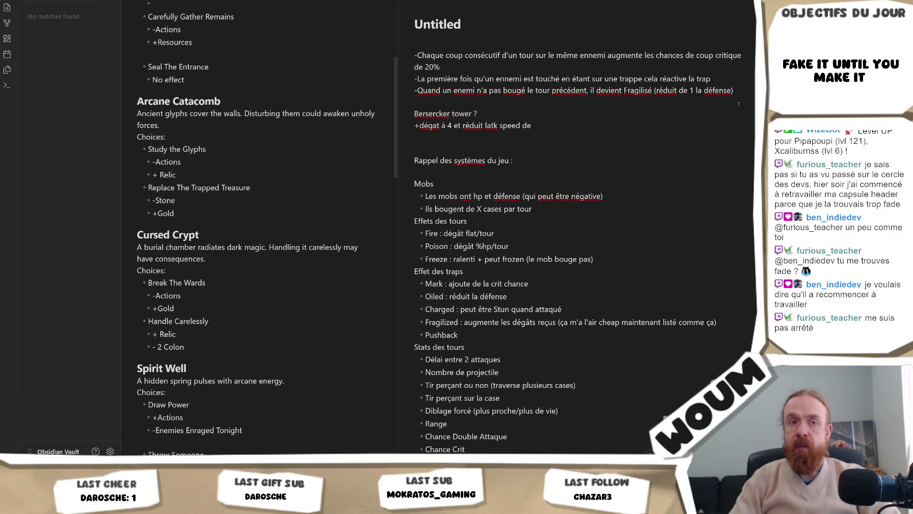
Delete the dangling 'de' at the end of the Berserker line.
key(BackSpace)
key(BackSpace)
key(BackSpace)
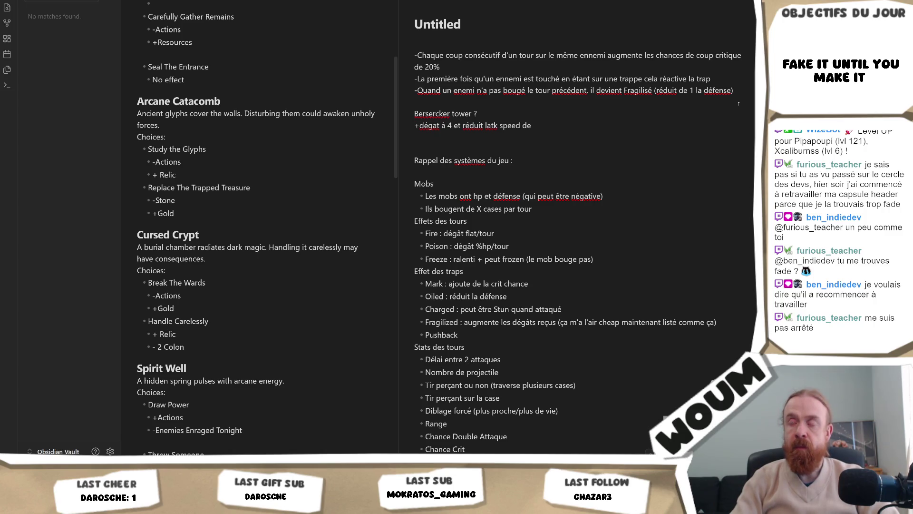
End the Berserker line with 'suivant le nombre de mob ?' and move to the empty line below.
text(suivant le nombre de mo)
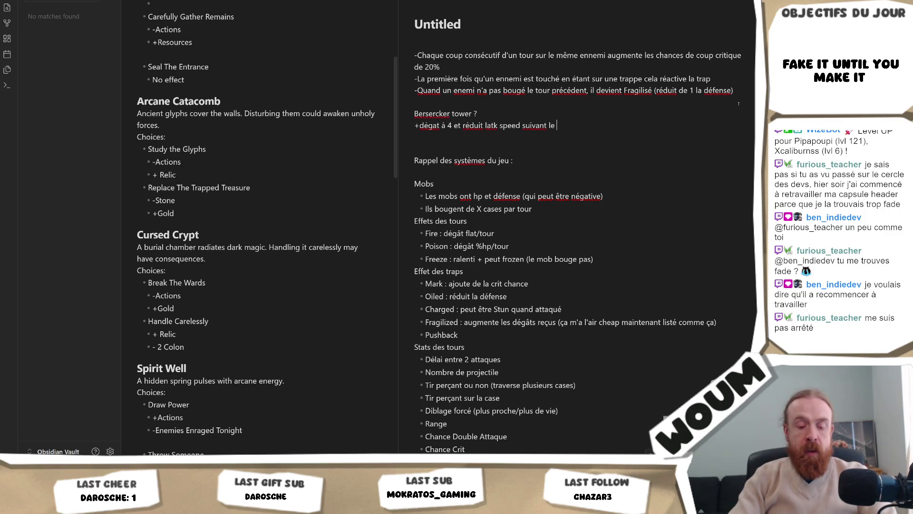
text(b ?)
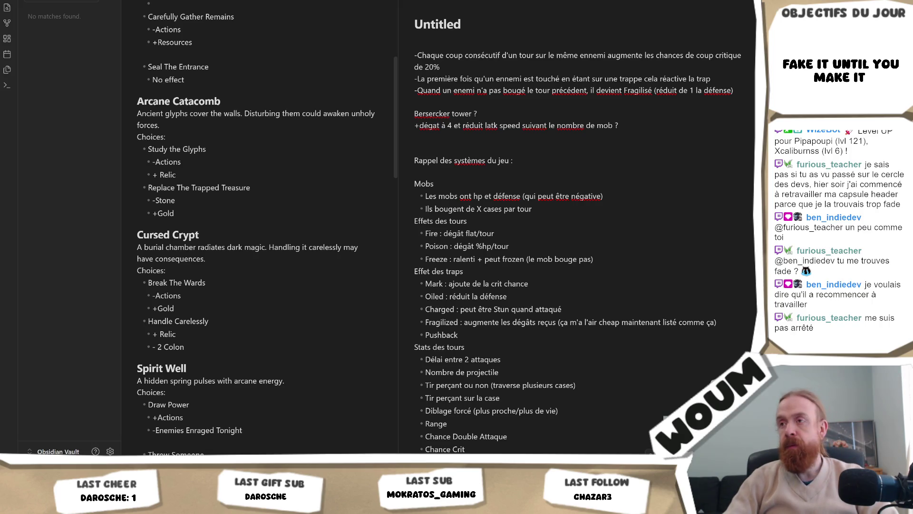
click(635, 136)
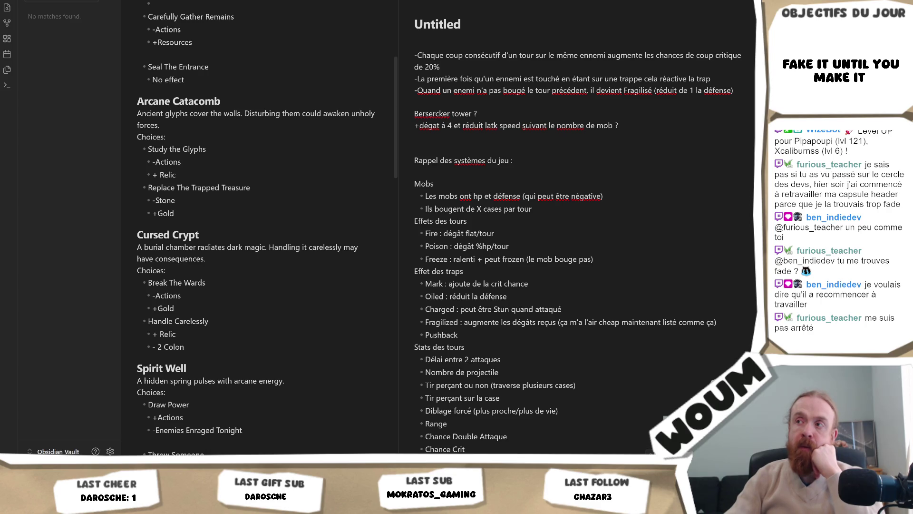
Change the Berserker damage value from 4 to 2.
drag(522, 125, 627, 126)
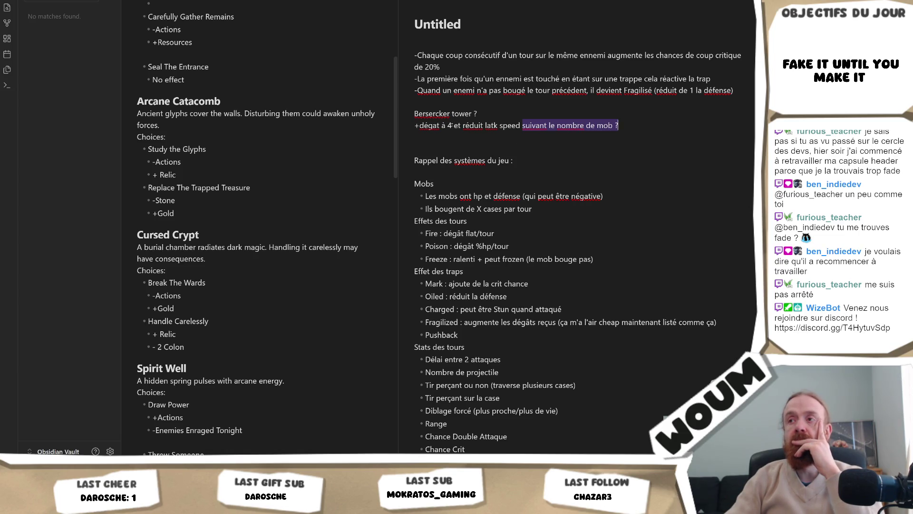
double_click(449, 125)
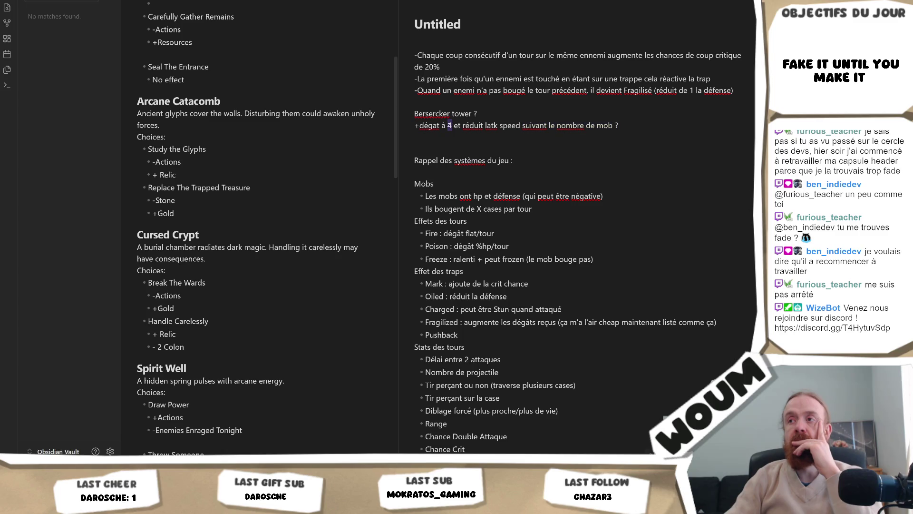
text(22)
key(BackSpace)
Replace 'réduit' with 'augmente' so attack speed increases with mob count.
mouse_move(630, 130)
mouse_down()
mouse_move(413, 125)
mouse_move(463, 125)
mouse_up()
double_click(473, 125)
text(augmente)
click(636, 125)
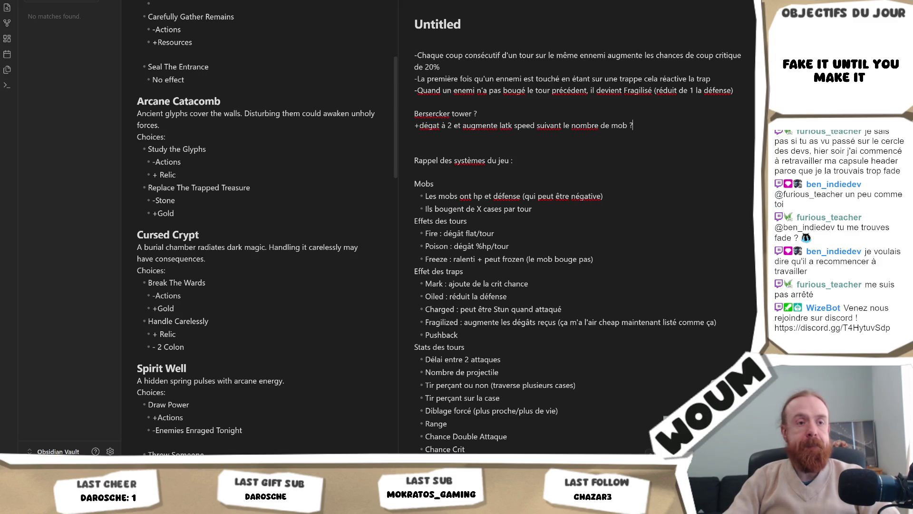
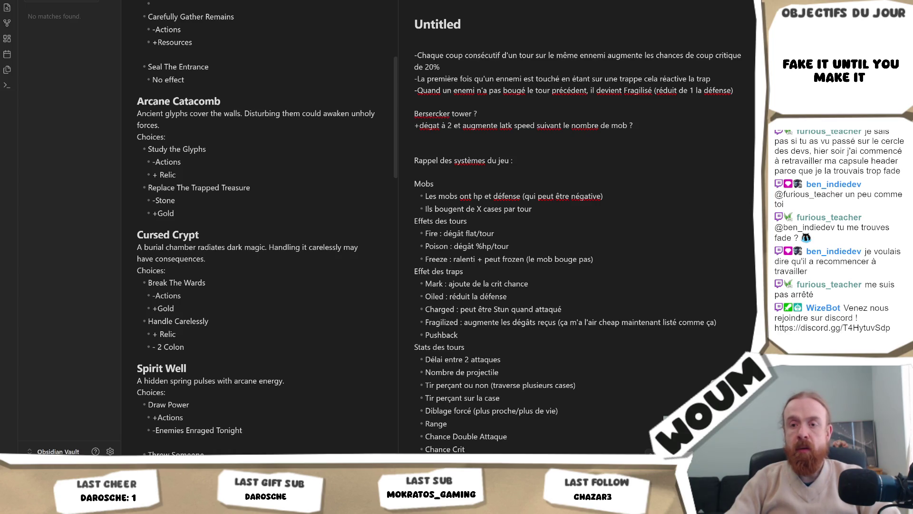
Switch from the Obsidian tower design notes back to the Unity editor.
key(alt+Tab)
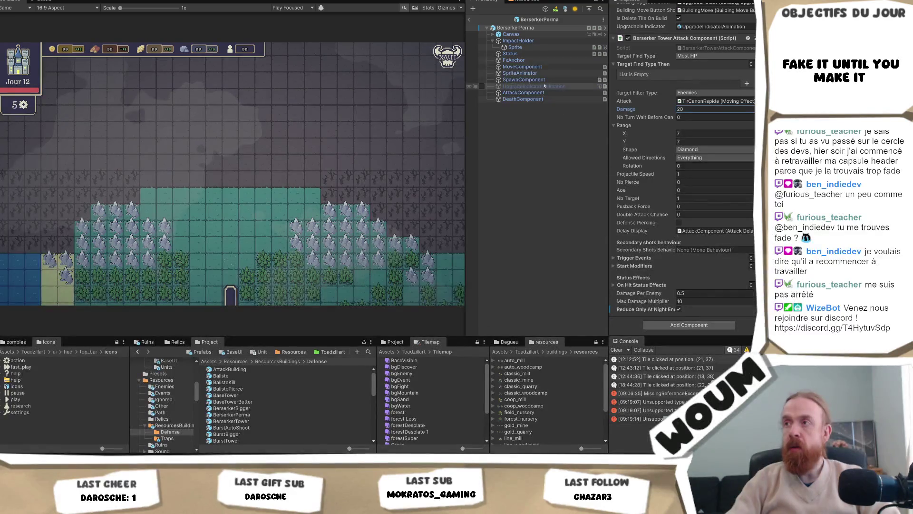
Set BerserkerPerma's Damage Per Enemy to 0.05 and save the prefab.
click(523, 92)
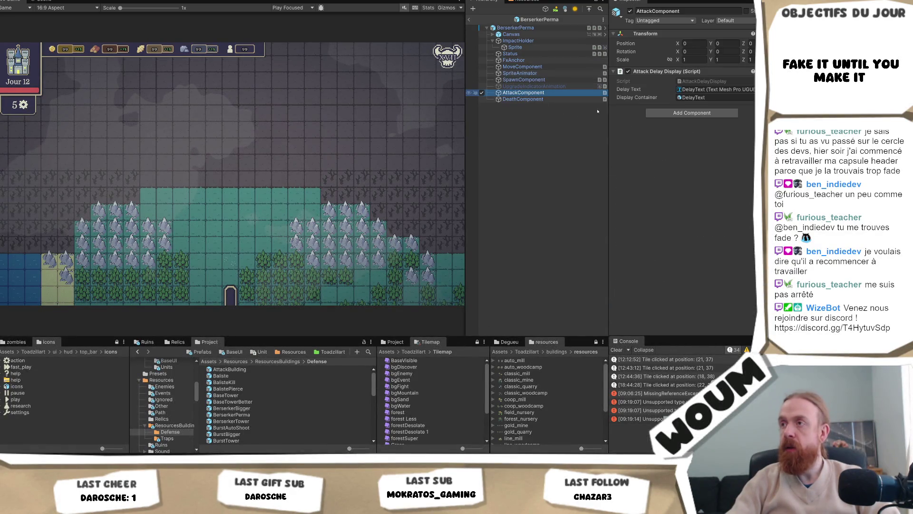
click(515, 28)
scroll(682, 202, down, 15)
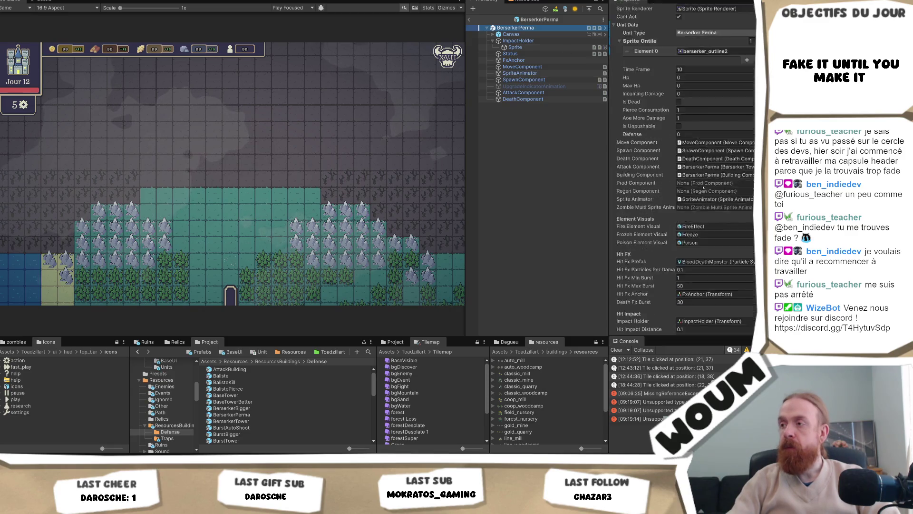
scroll(683, 202, down, 15)
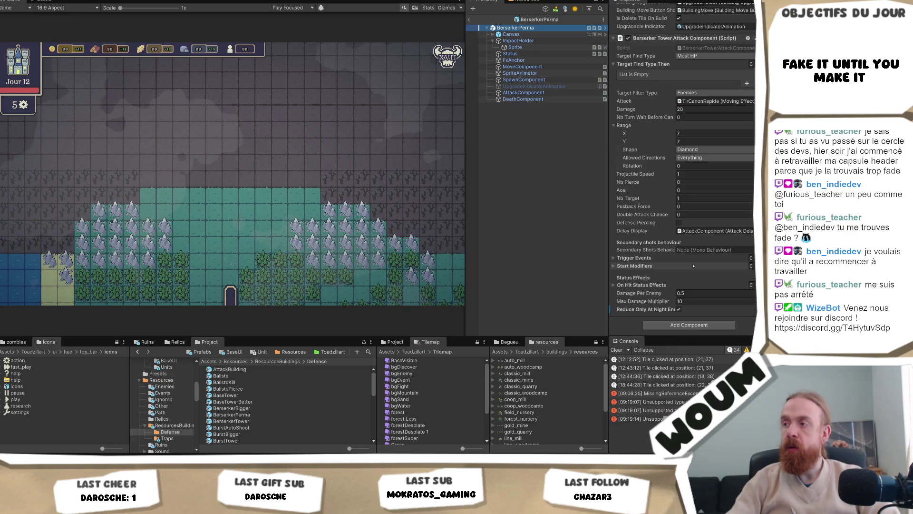
click(687, 294)
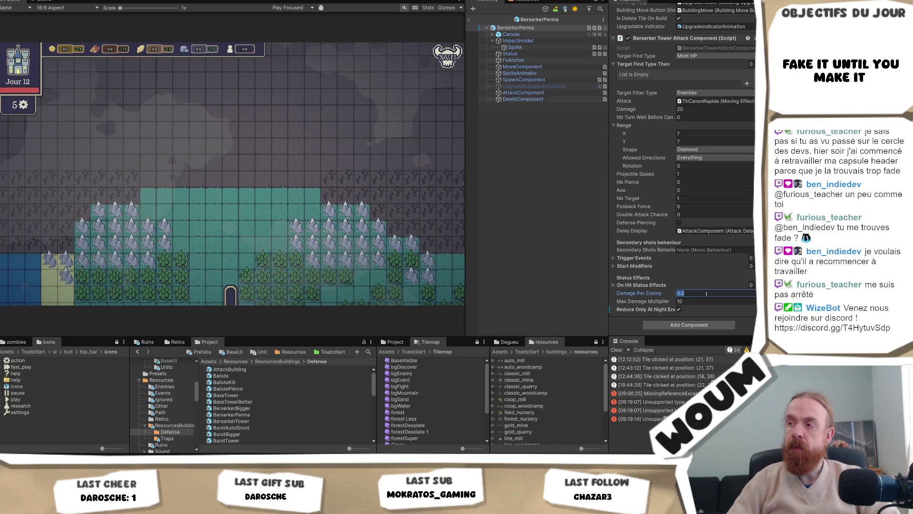
text(0.)
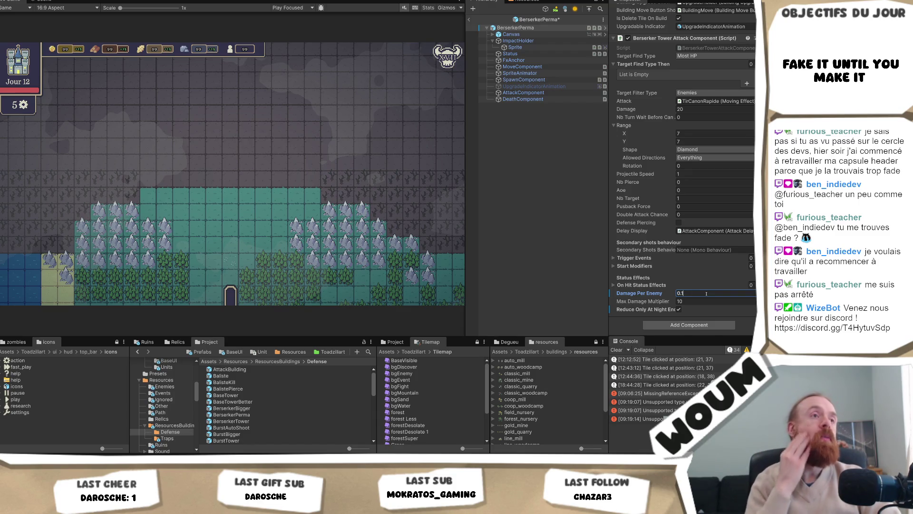
key(BackSpace)
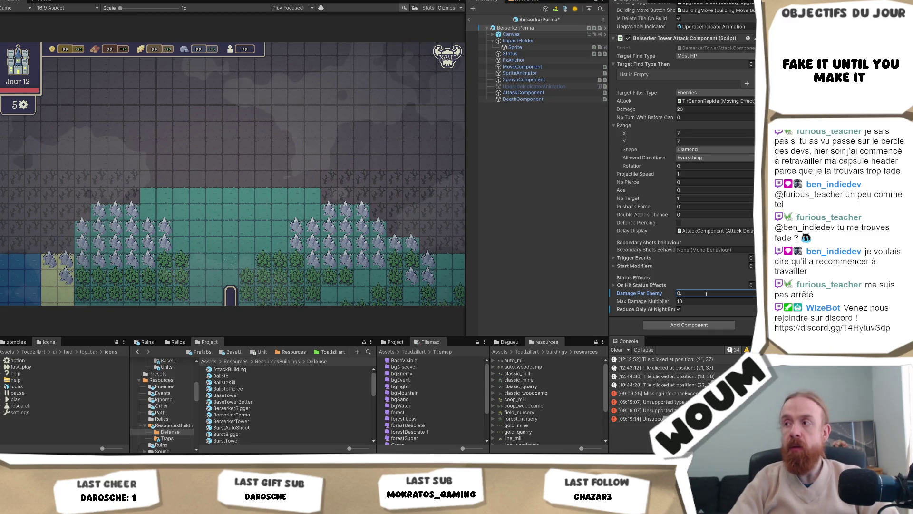
text(05)
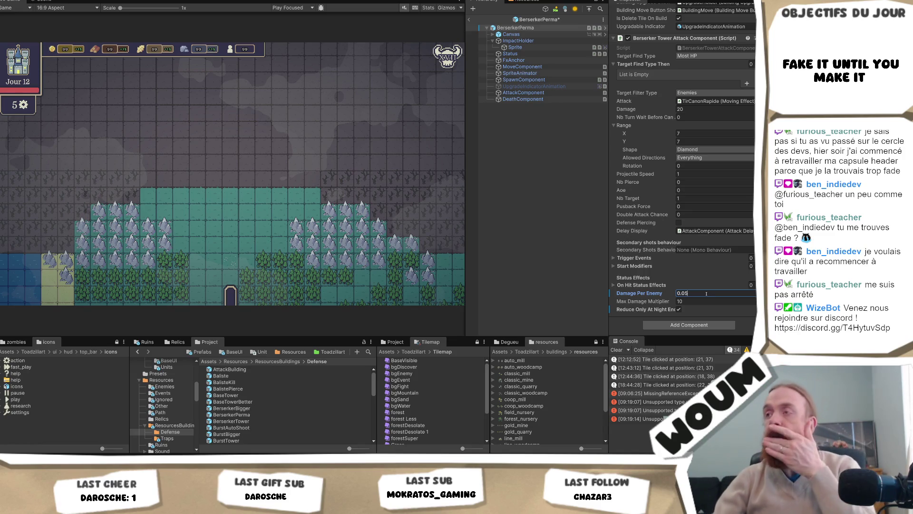
key(ctrl+s)
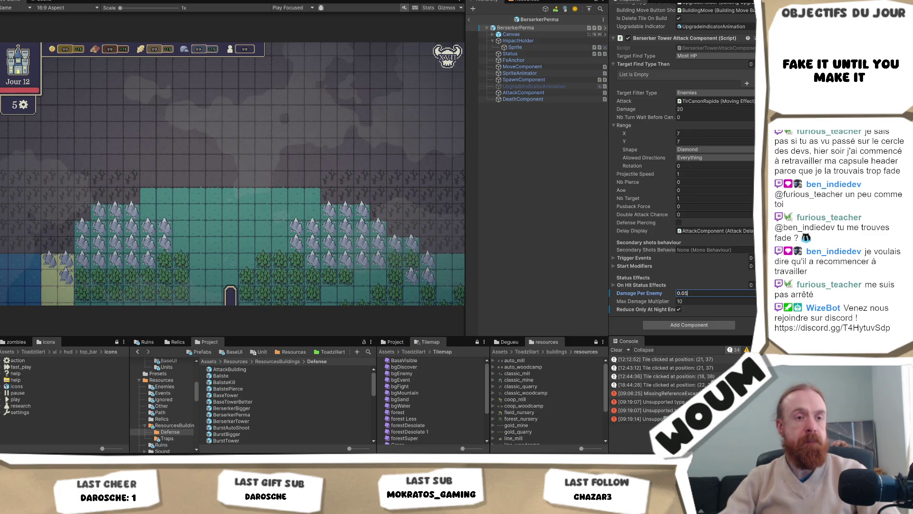
Commit BerserkerPerma's Damage Per Enemy 0.05 and Damage 1, then open the BerserkerBigger prefab.
key(Return)
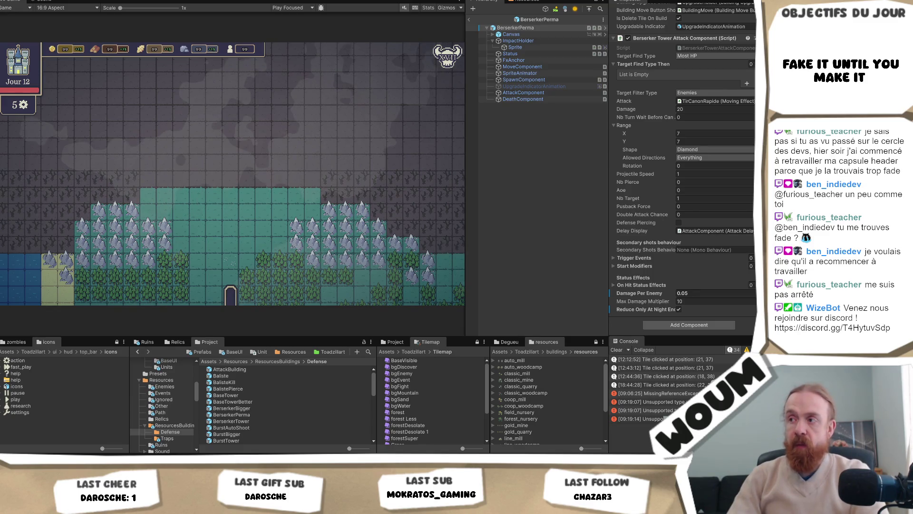
key(ctrl+z)
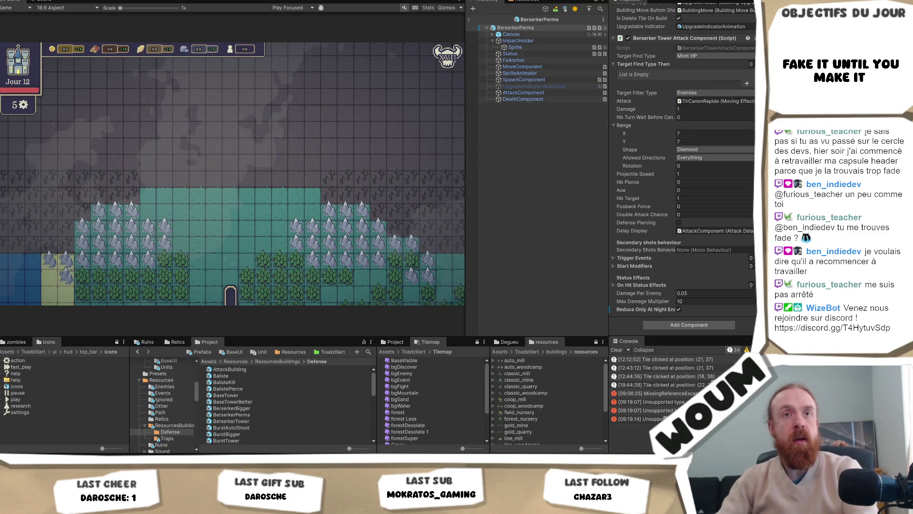
key(Tab)
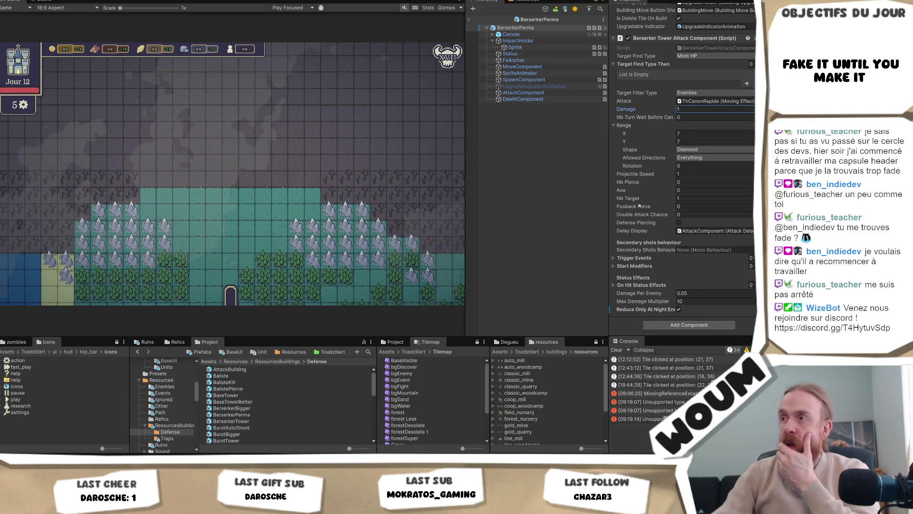
double_click(267, 408)
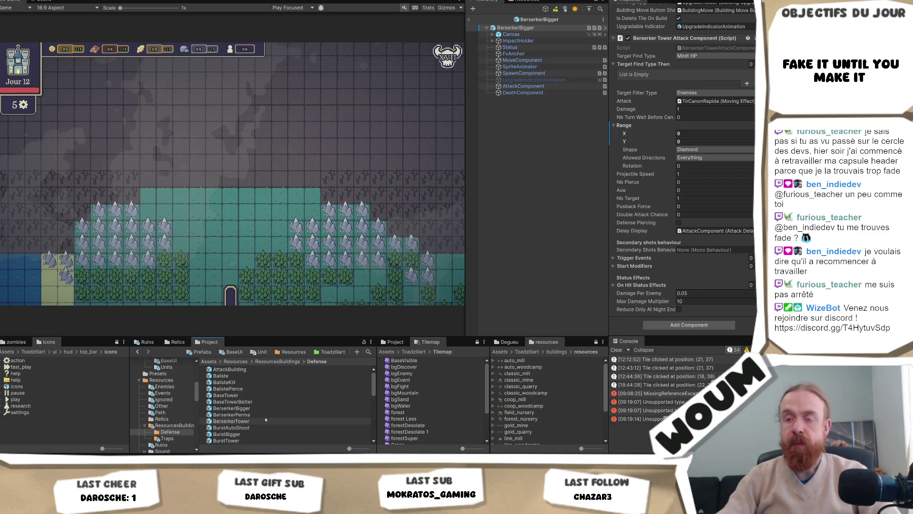
click(264, 422)
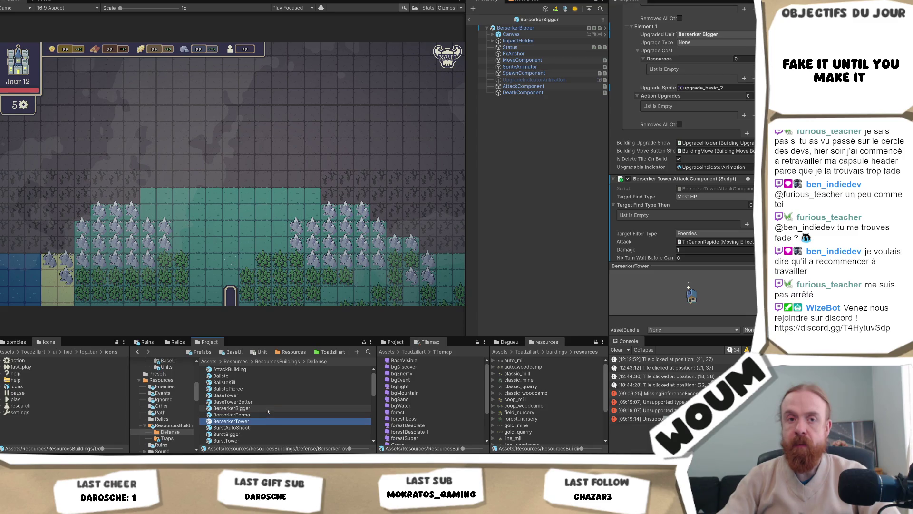
Set the BerserkerTower prefab's Range X and Y to 5 and save it.
double_click(266, 421)
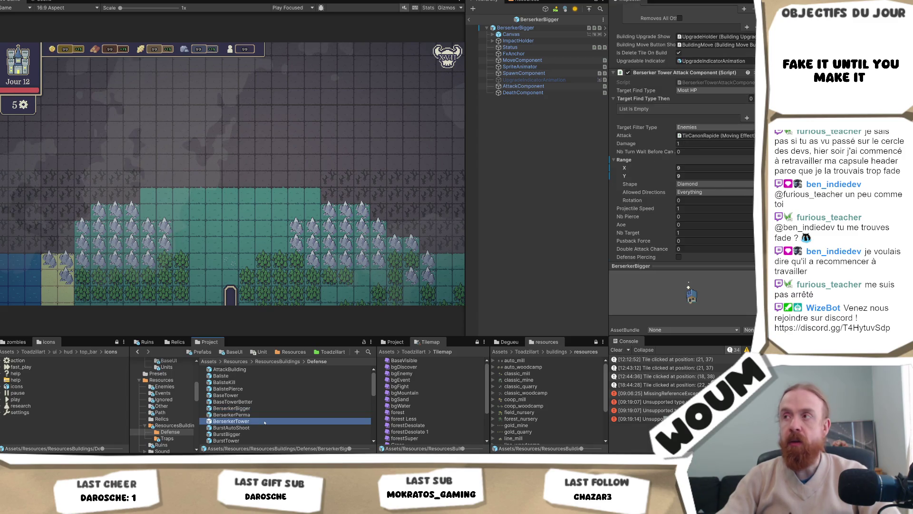
scroll(624, 86, up, 10)
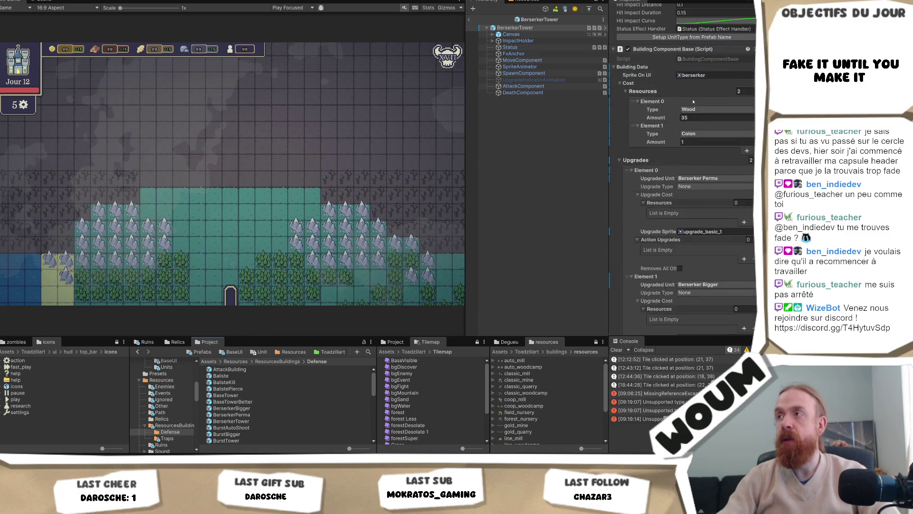
scroll(702, 175, down, 15)
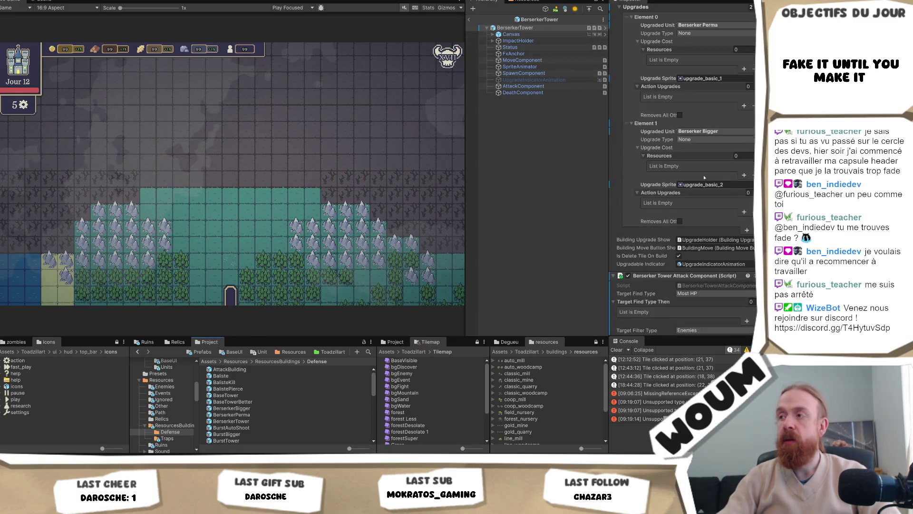
scroll(703, 176, down, 2)
click(693, 134)
text(5)
key(Tab)
text(5)
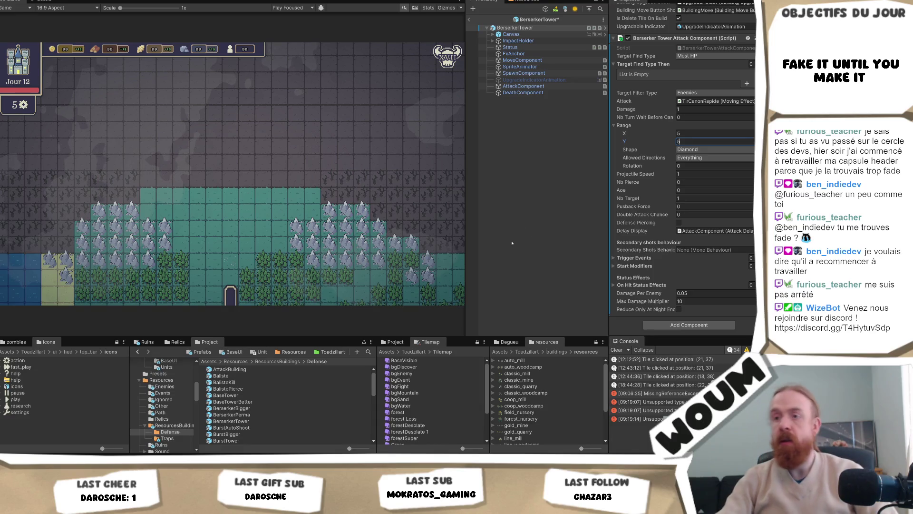
key(ctrl+s)
Set the BerserkerBigger prefab's Range X and Y to 7.
double_click(247, 408)
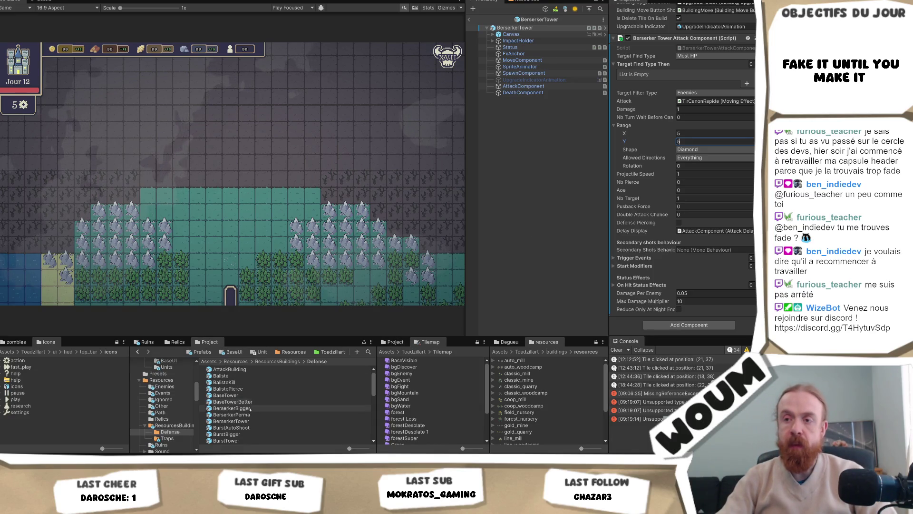
click(701, 133)
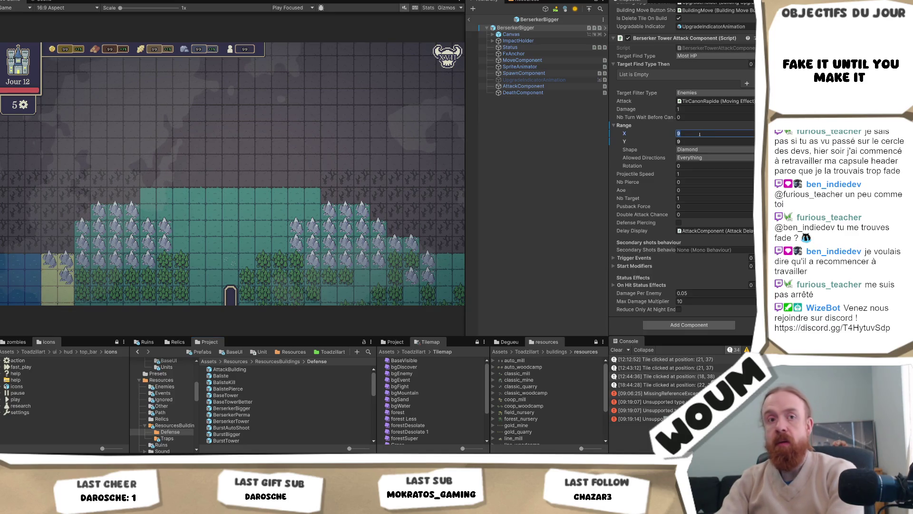
text(7)
click(695, 141)
text(7)
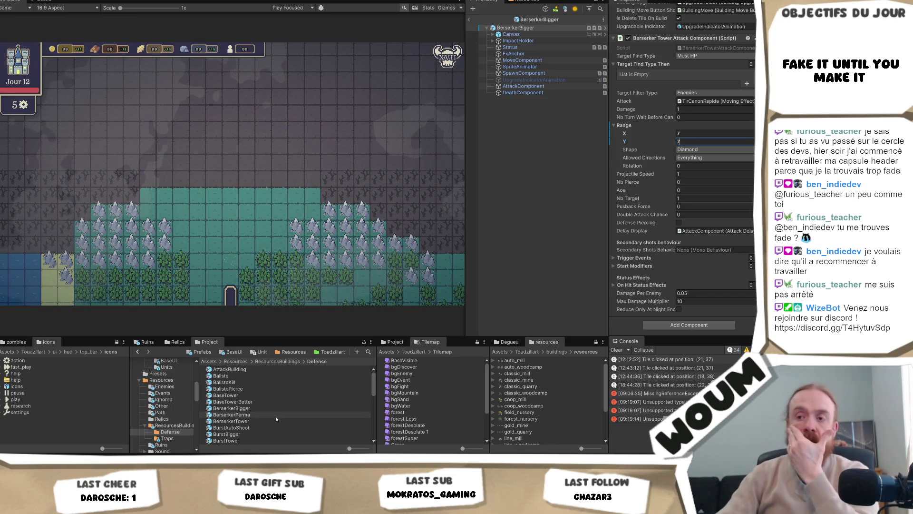
Lower BurstAutoShoot's Damage from 50 and apply the change to the BurstTower prefab.
double_click(255, 427)
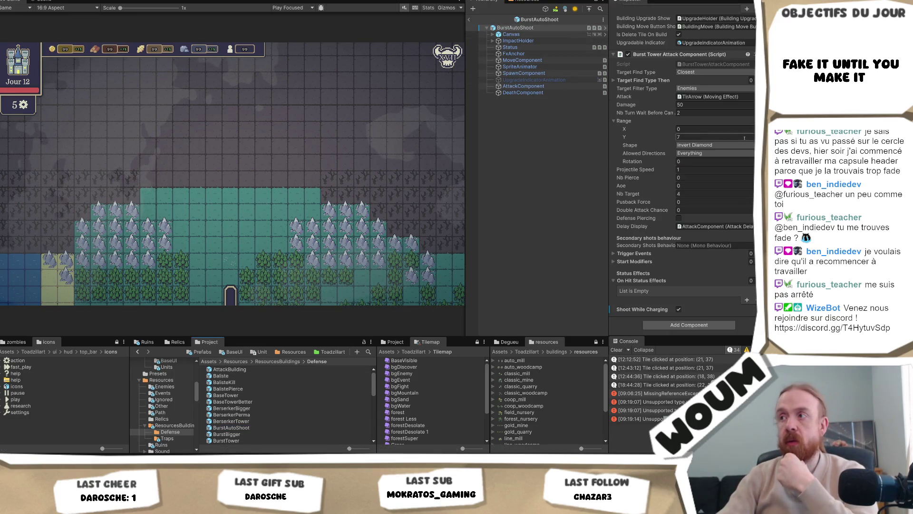
click(699, 104)
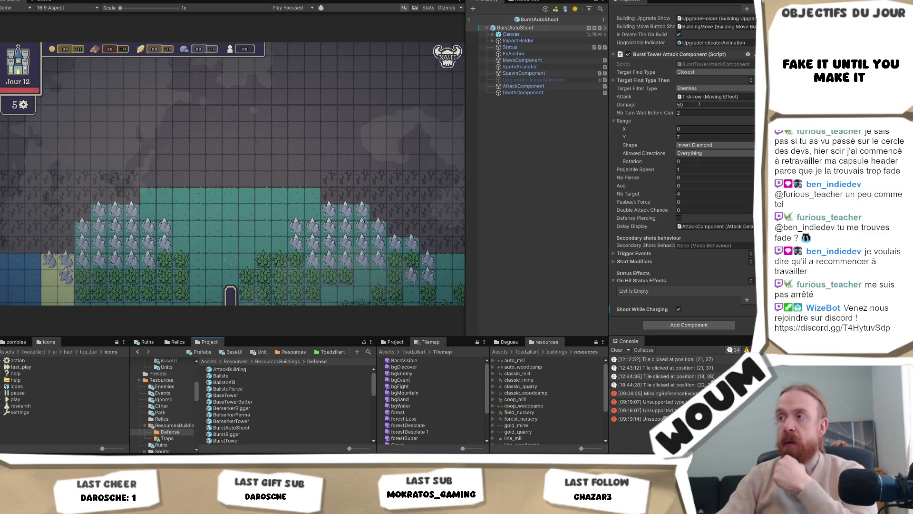
text(4)
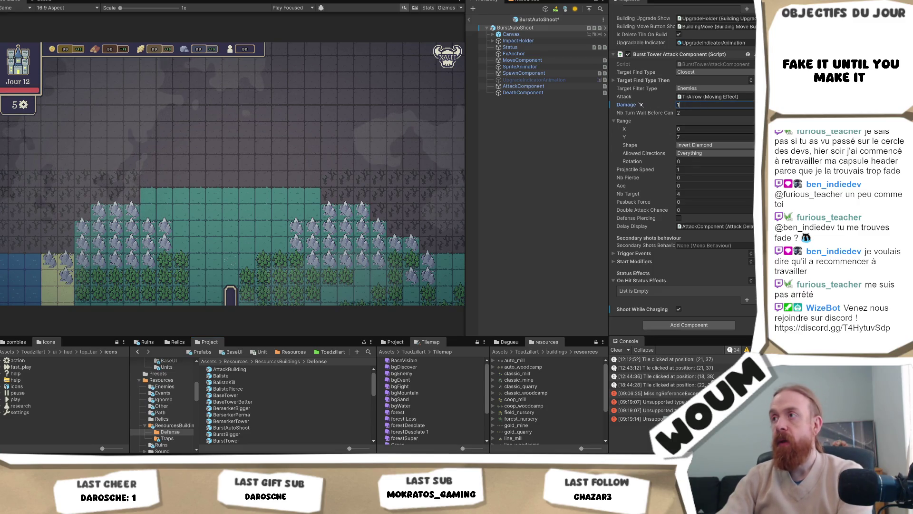
right_click(633, 106)
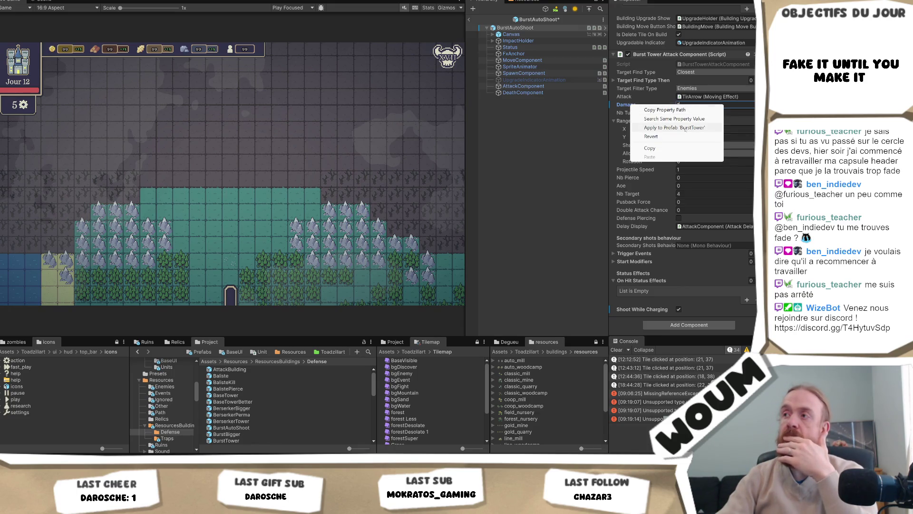
click(684, 127)
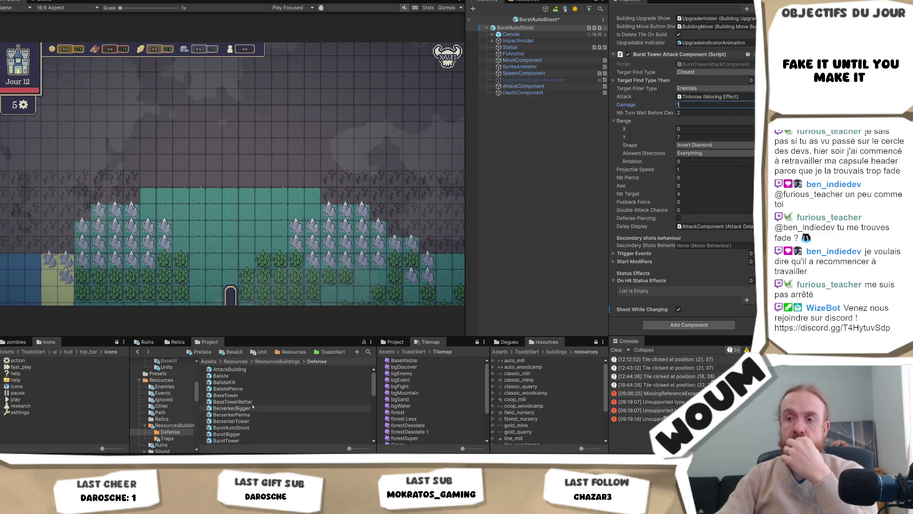
scroll(253, 422, down, 2)
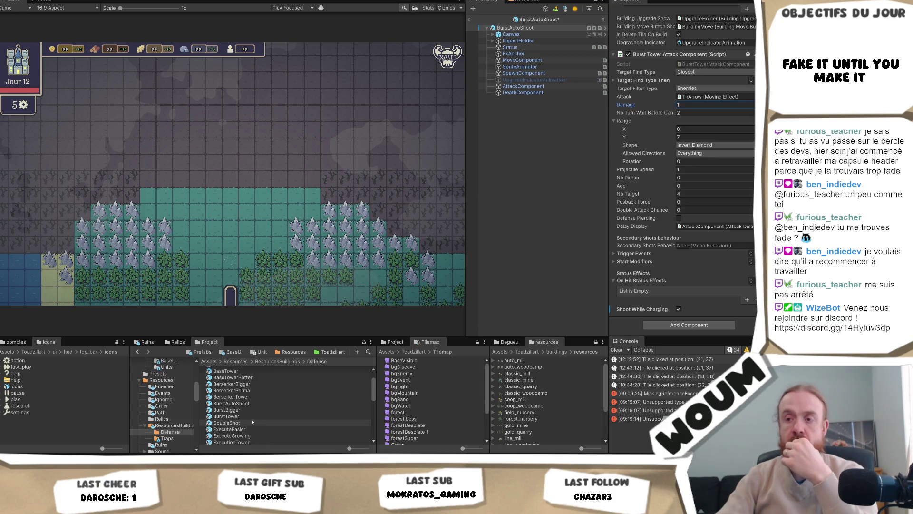
double_click(253, 421)
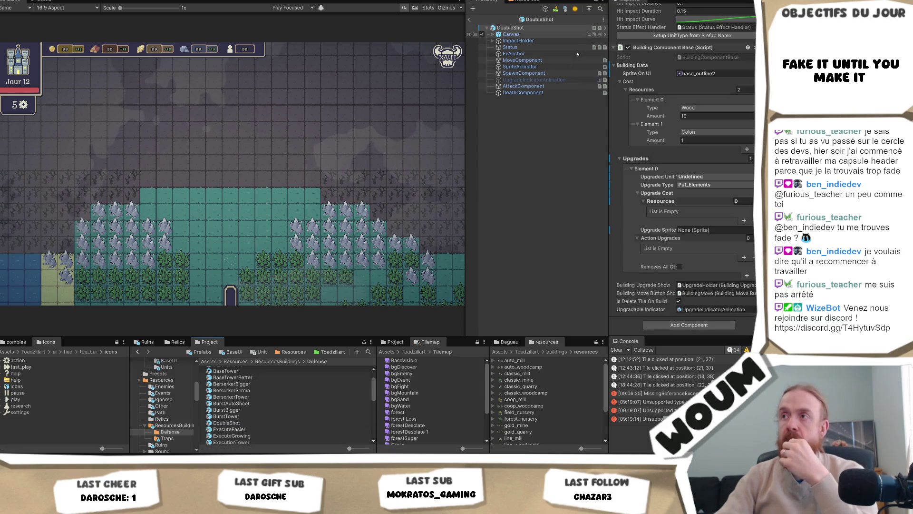
Set DoubleShot's attack Damage to 1 and apply it to the AttackBuilding prefab.
click(532, 86)
scroll(732, 110, up, 2)
click(713, 56)
text(1)
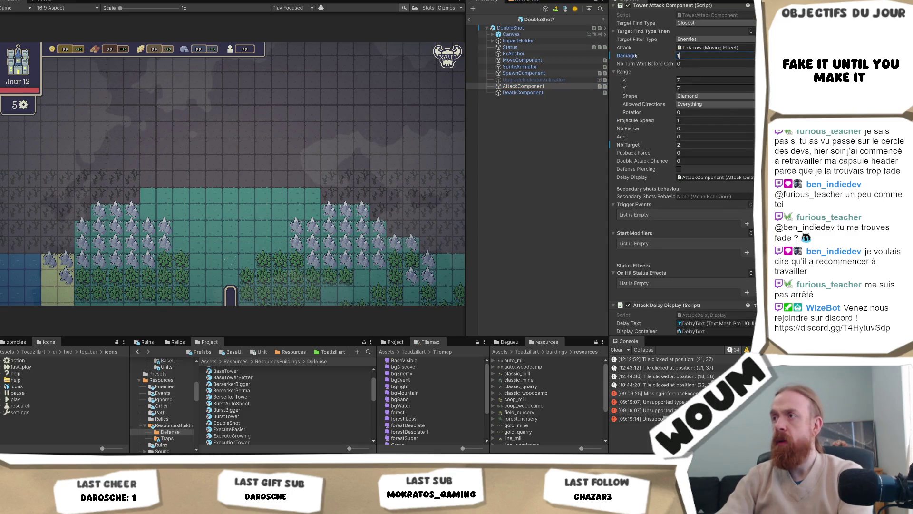
right_click(636, 55)
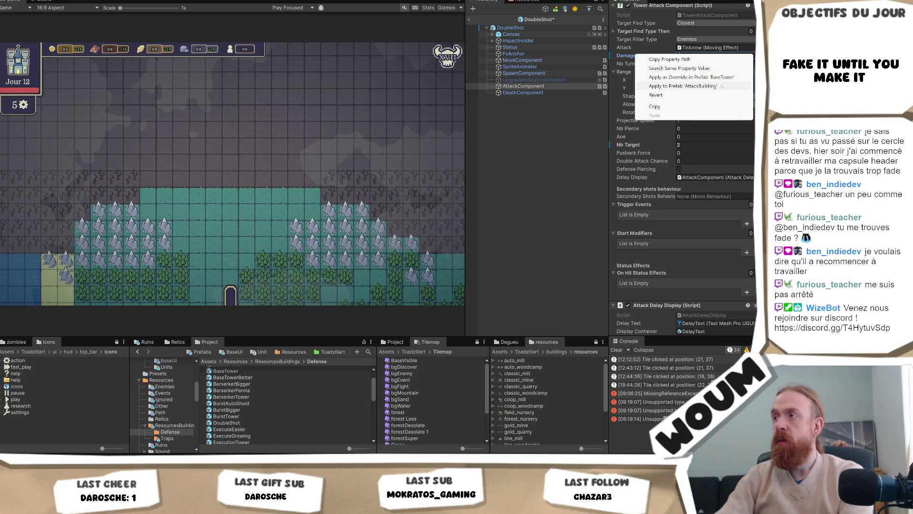
click(721, 86)
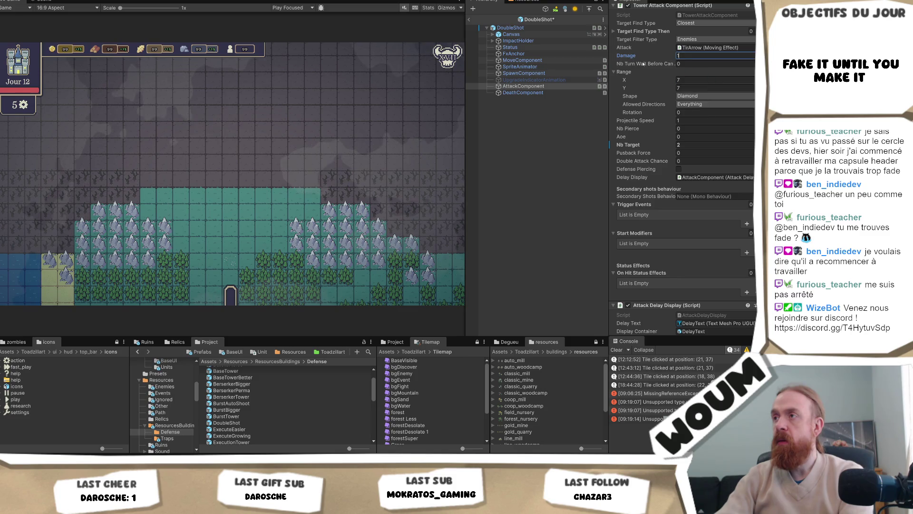
Verify the attack settings of the AttackBuilding and BaseTower prefabs, then preview ExecuteEasier.
scroll(271, 384, up, 1)
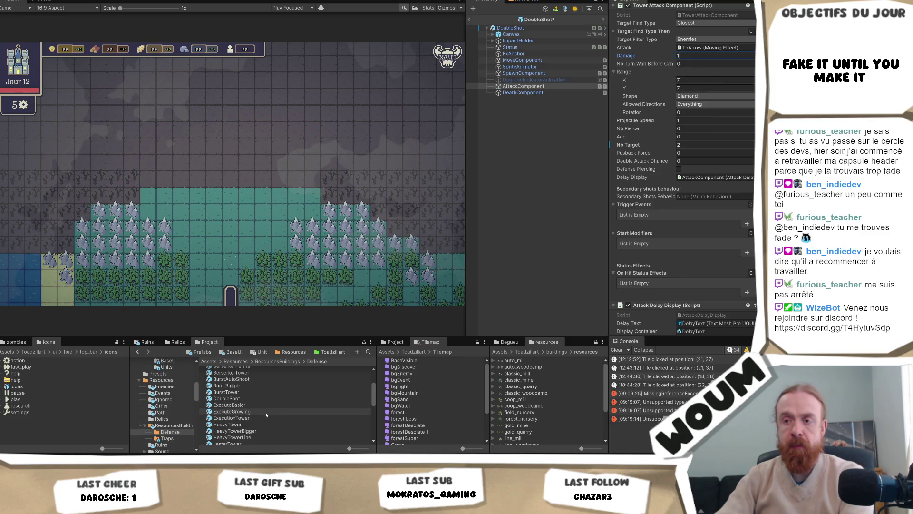
scroll(261, 384, up, 1)
double_click(229, 369)
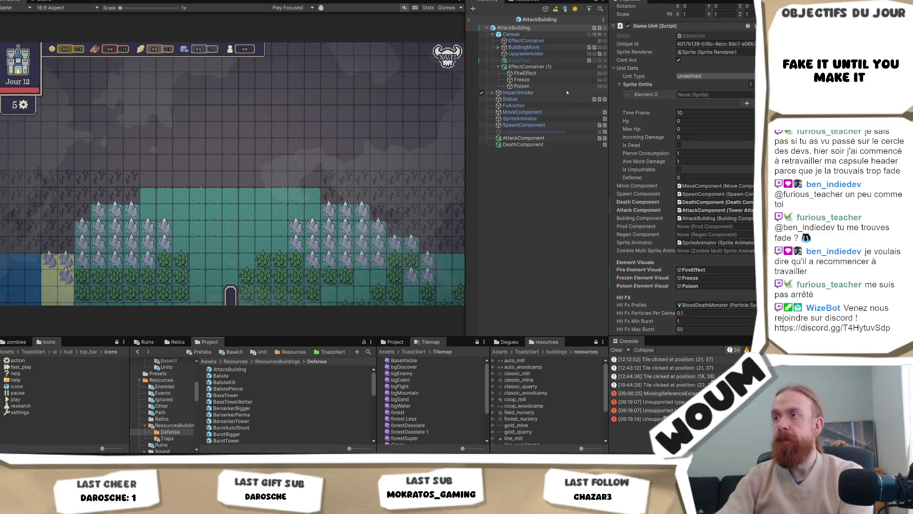
click(523, 138)
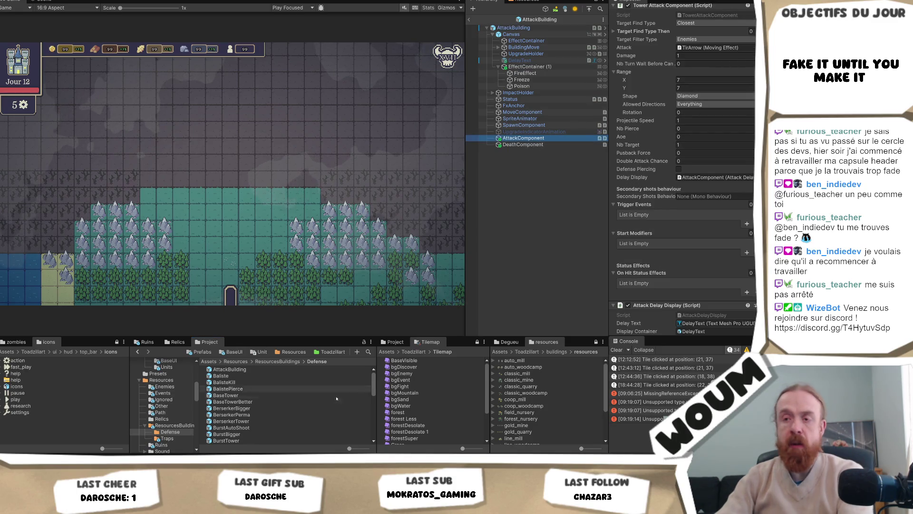
click(226, 396)
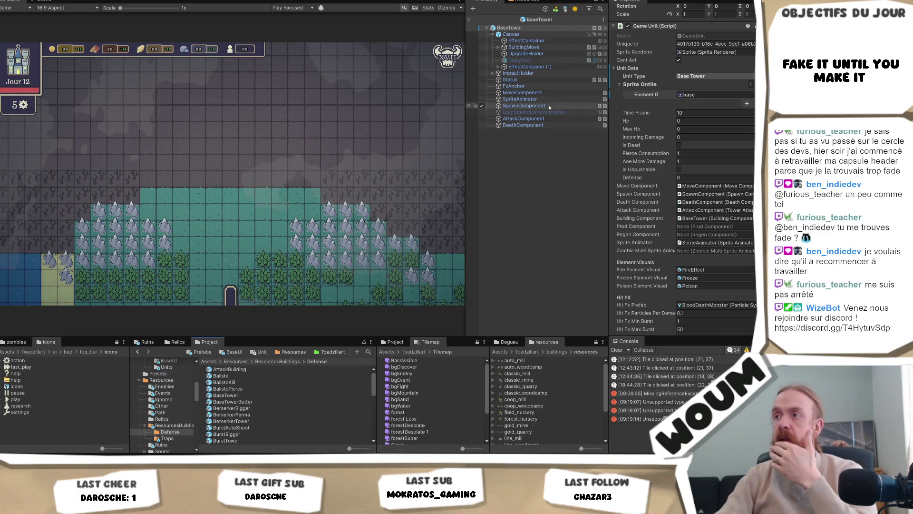
click(523, 118)
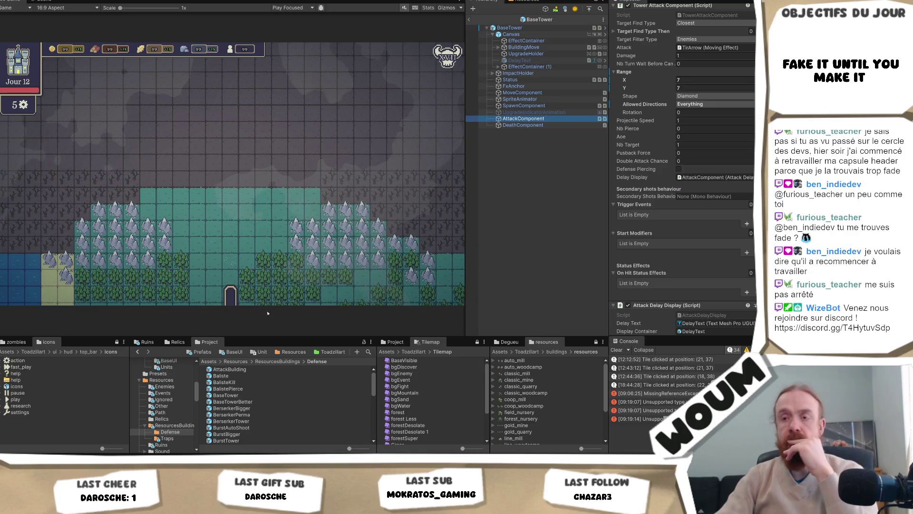
scroll(250, 419, down, 5)
scroll(252, 414, up, 2)
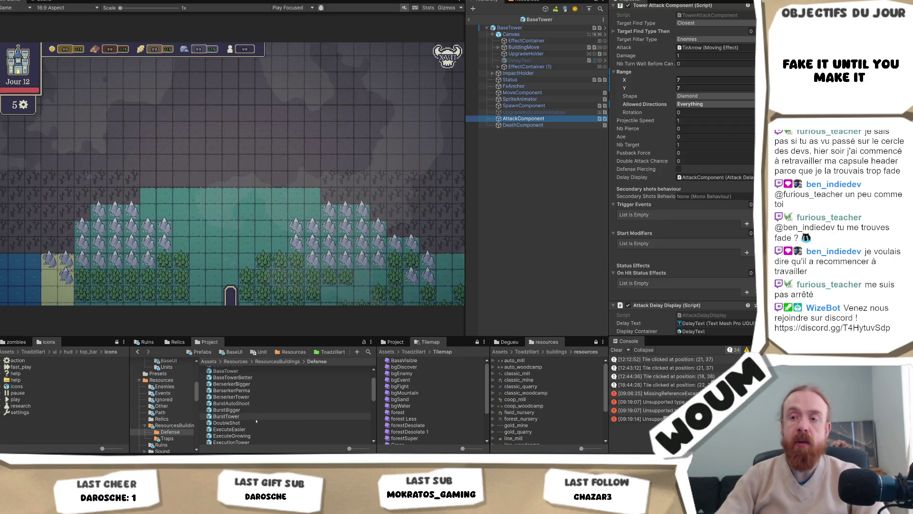
scroll(259, 418, down, 2)
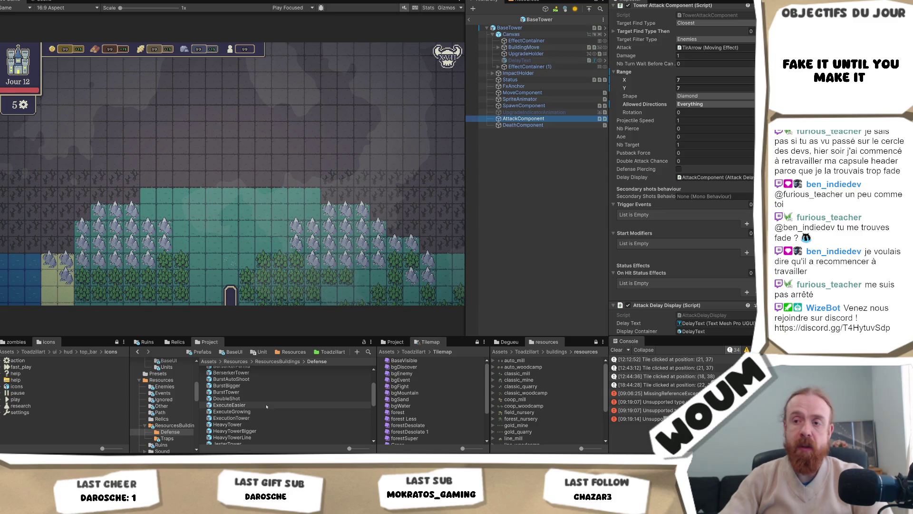
click(267, 404)
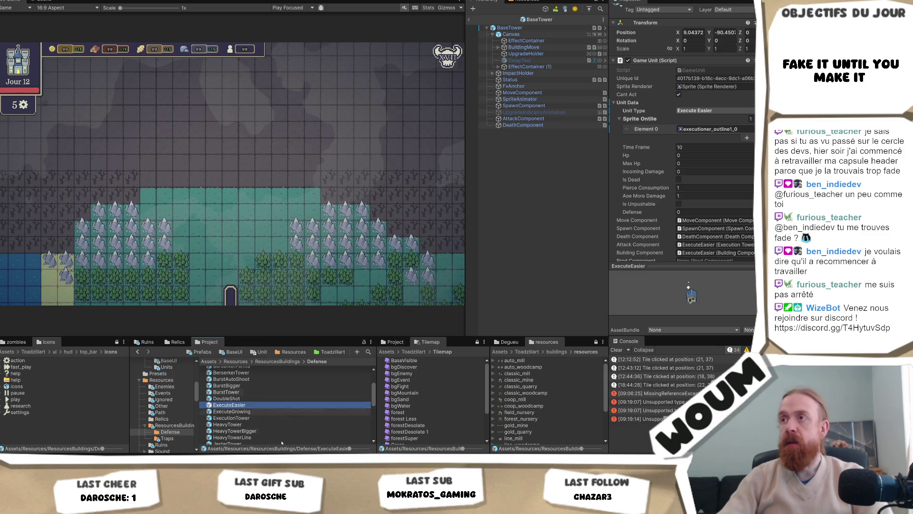
Set ExecuteEasier's attack Damage from 10 to 1 and apply it to the ExecutionTower prefab.
double_click(237, 405)
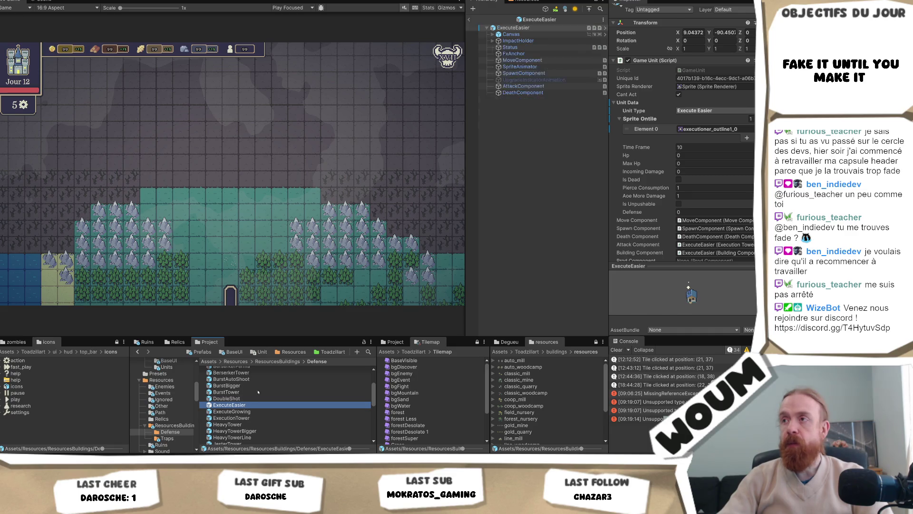
click(523, 86)
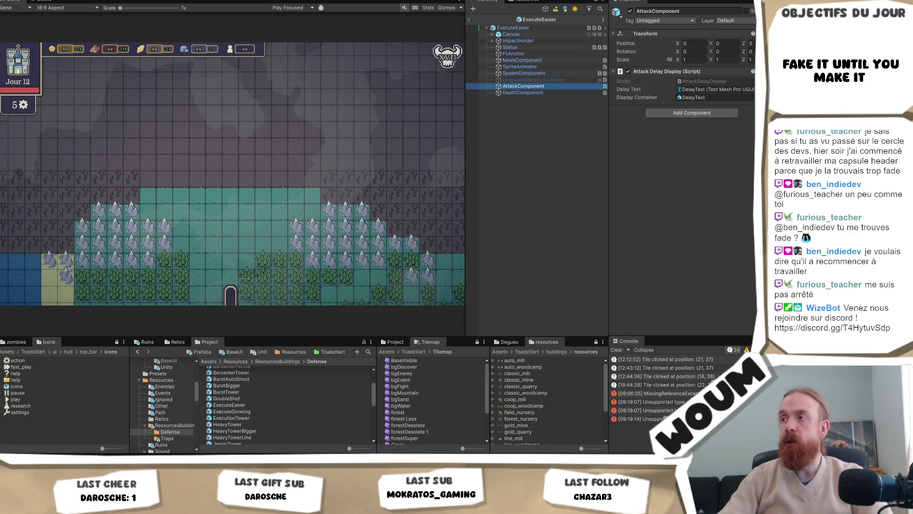
click(522, 28)
scroll(718, 155, down, 10)
scroll(718, 155, down, 15)
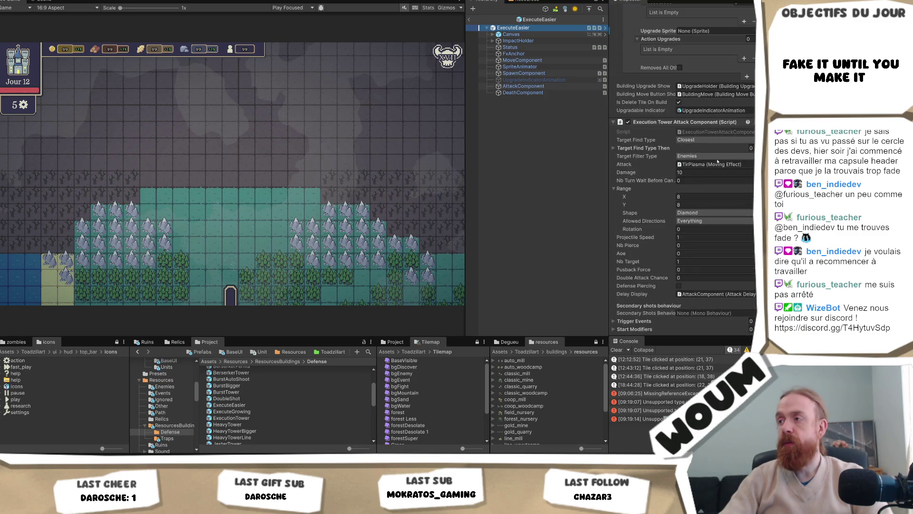
click(707, 173)
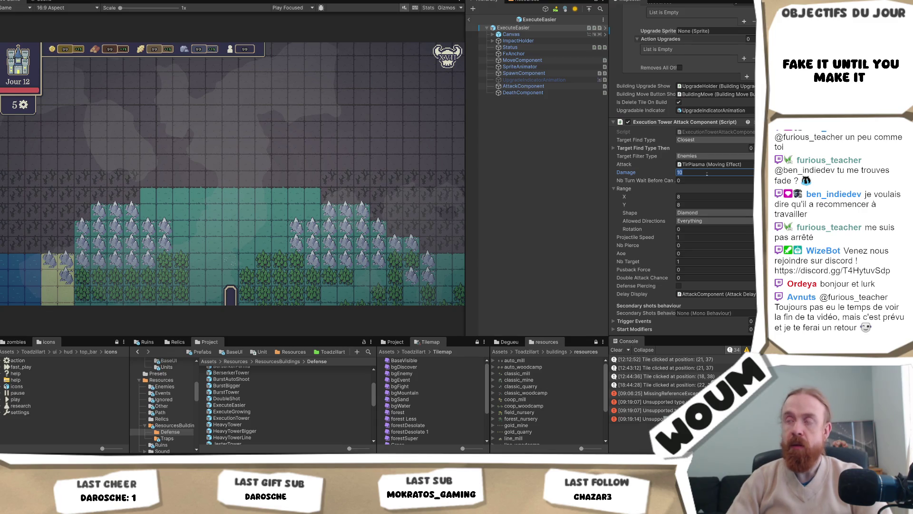
text(1)
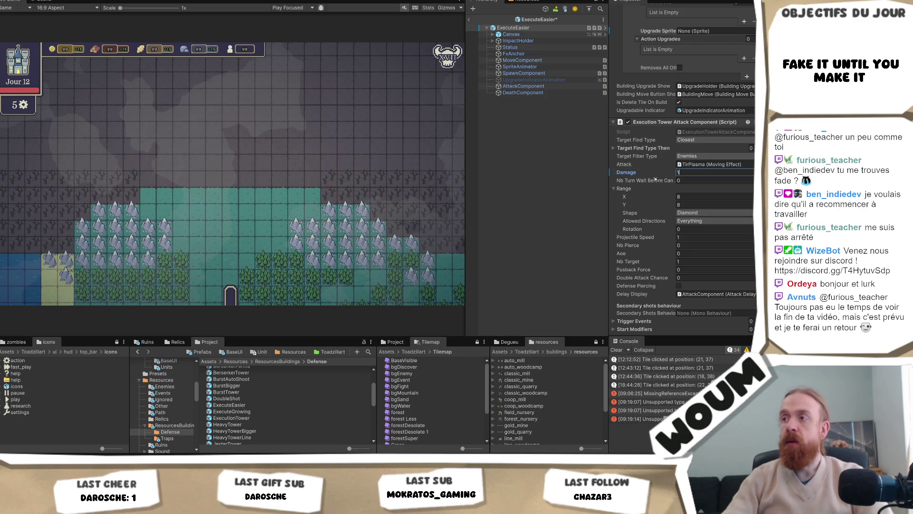
right_click(631, 175)
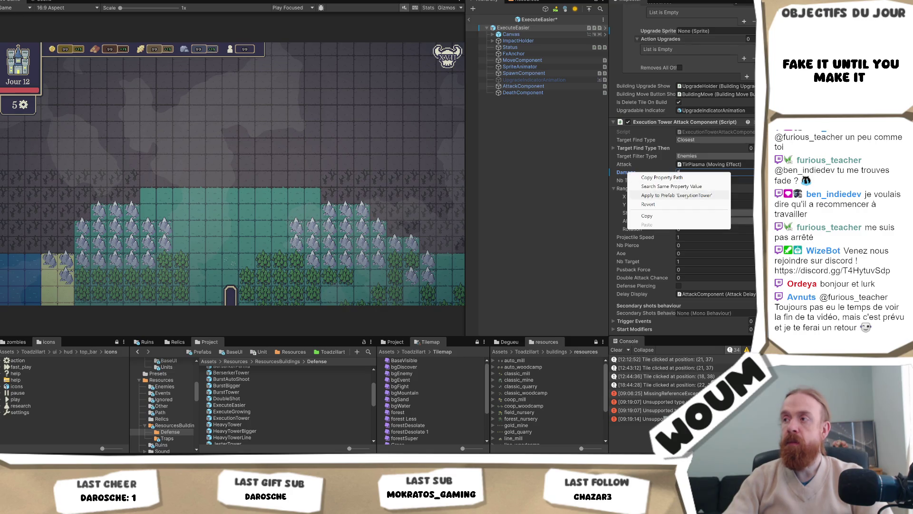
click(685, 195)
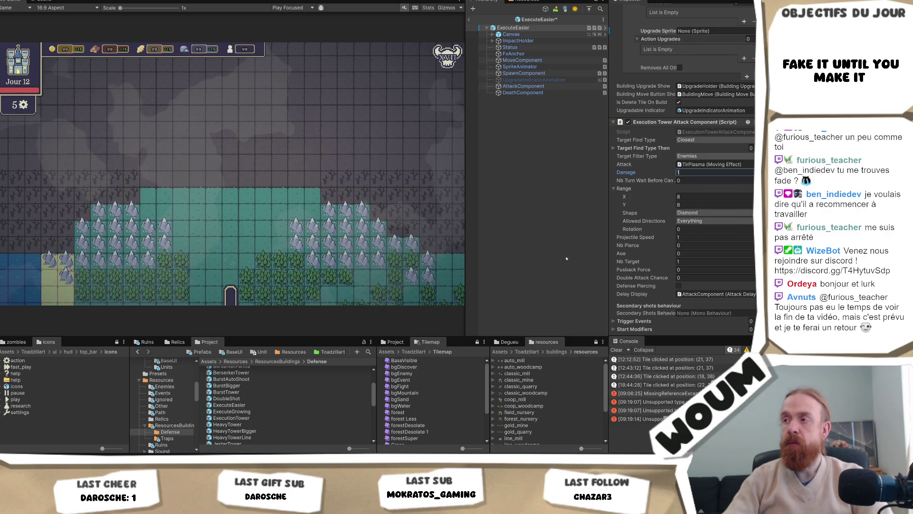
scroll(682, 191, down, 3)
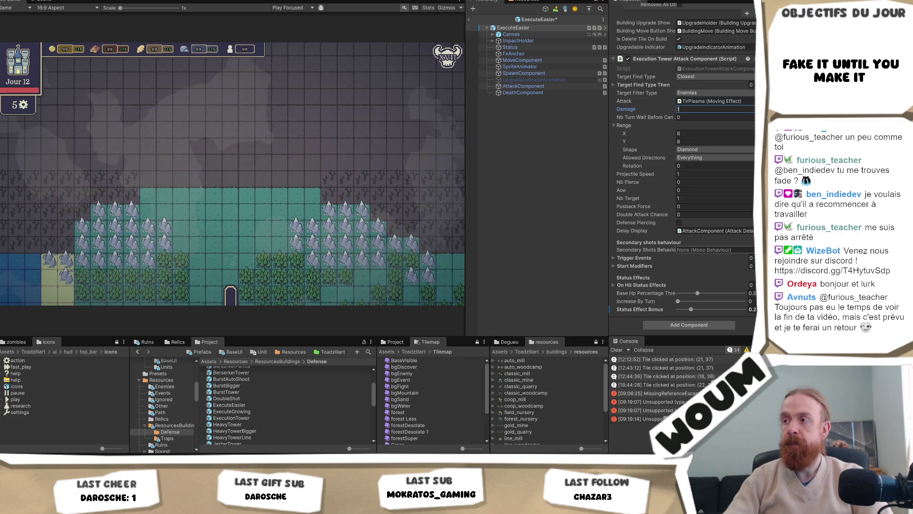
click(269, 417)
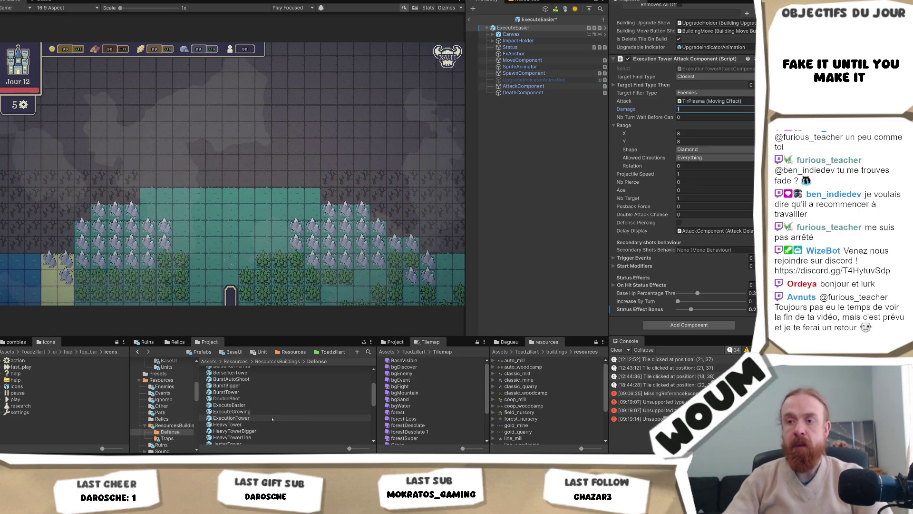
Review ExecutionTower's attack settings, then paste the game jam link into the browser's address bar.
scroll(718, 247, down, 5)
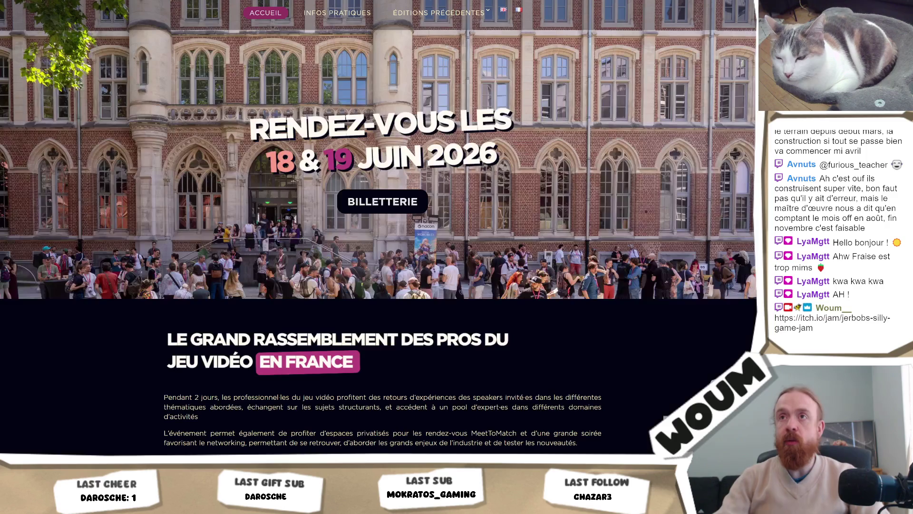
click(64, 423)
click(323, 25)
text(https://itch.io/jam/jerbobs-silly-game-jam)
Load the Jerbob's SILLY JAM itch.io page and scroll to the participant count and countdown.
key(Return)
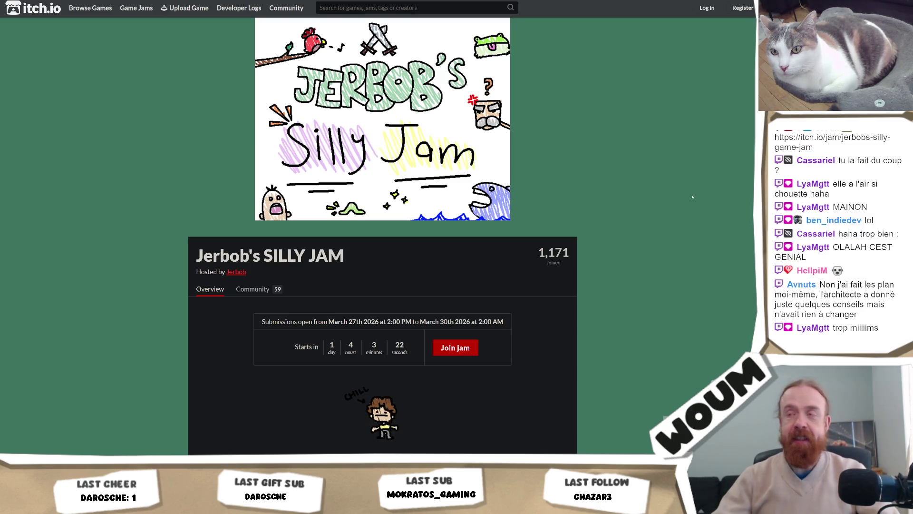
scroll(697, 200, down, 3)
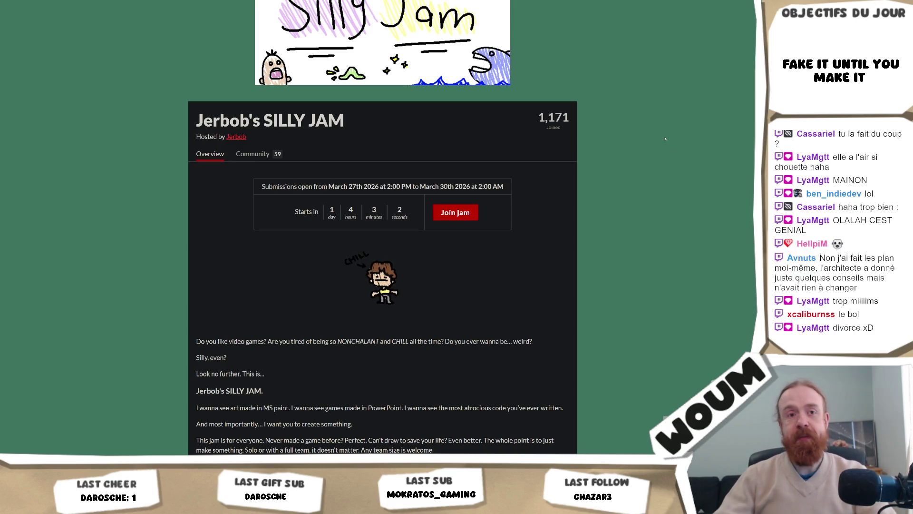
scroll(670, 145, up, 3)
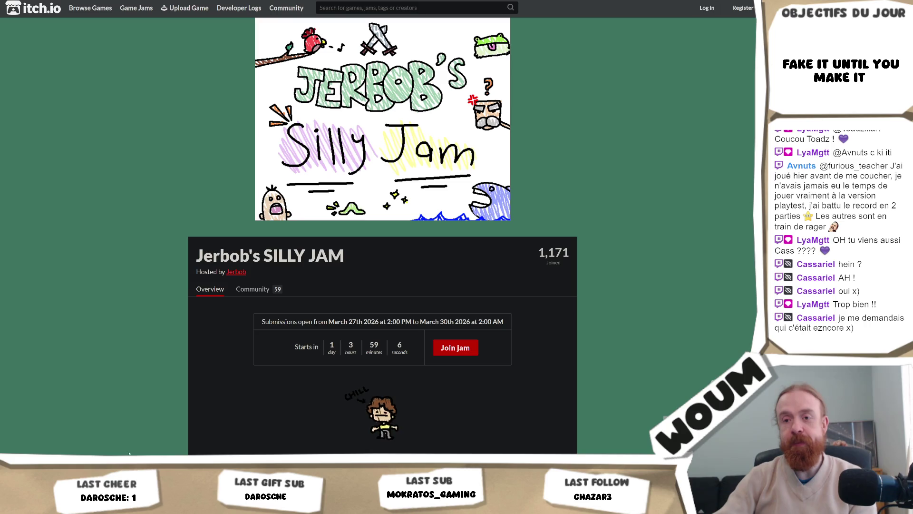
click(107, 437)
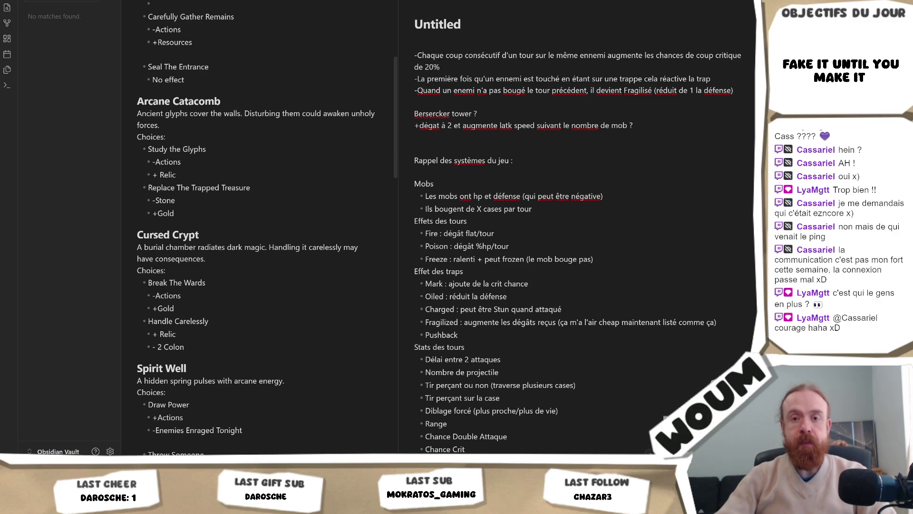
Open YouTube in a new browser tab next to the jam page.
mouse_move(63, 504)
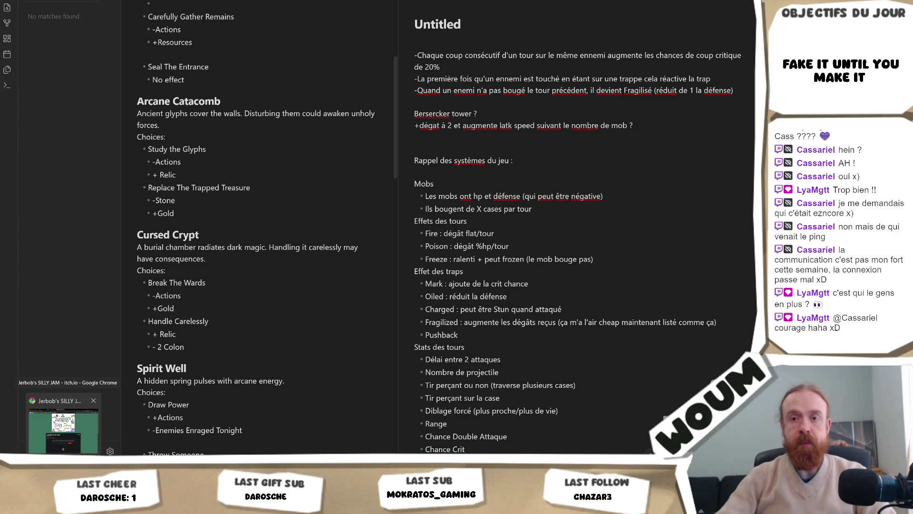
click(63, 428)
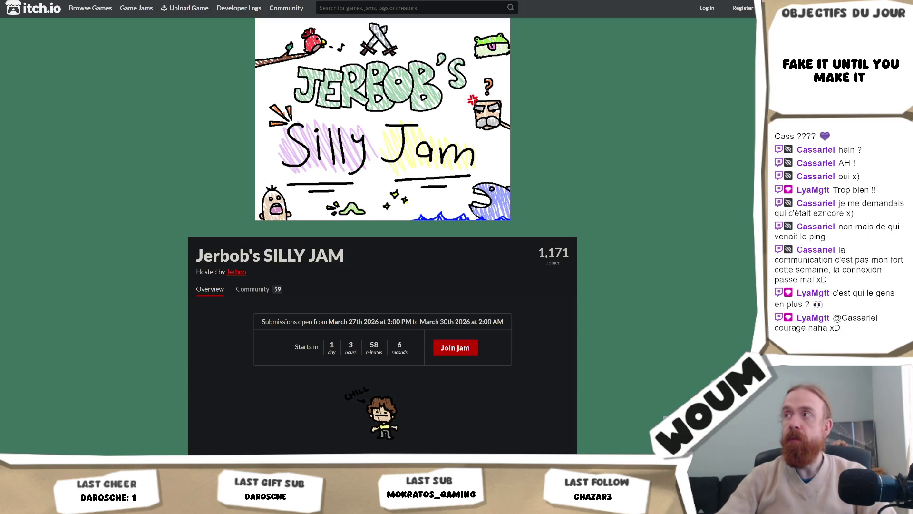
key(ctrl+t)
text(you)
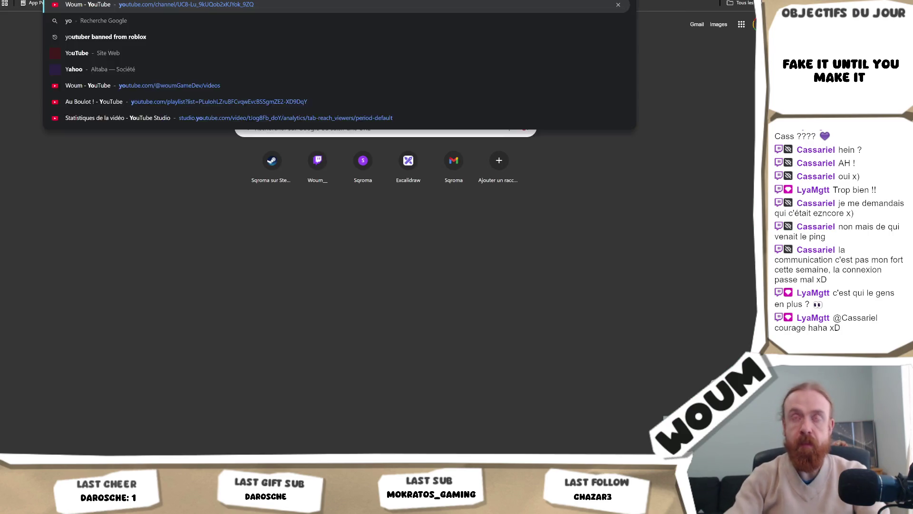
key(Return)
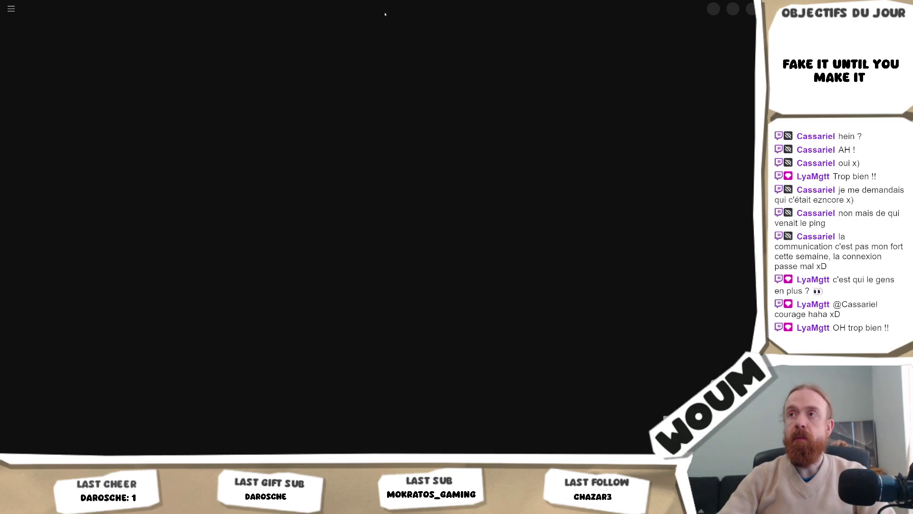
Search YouTube for the creator's name and open their channel page.
click(370, 9)
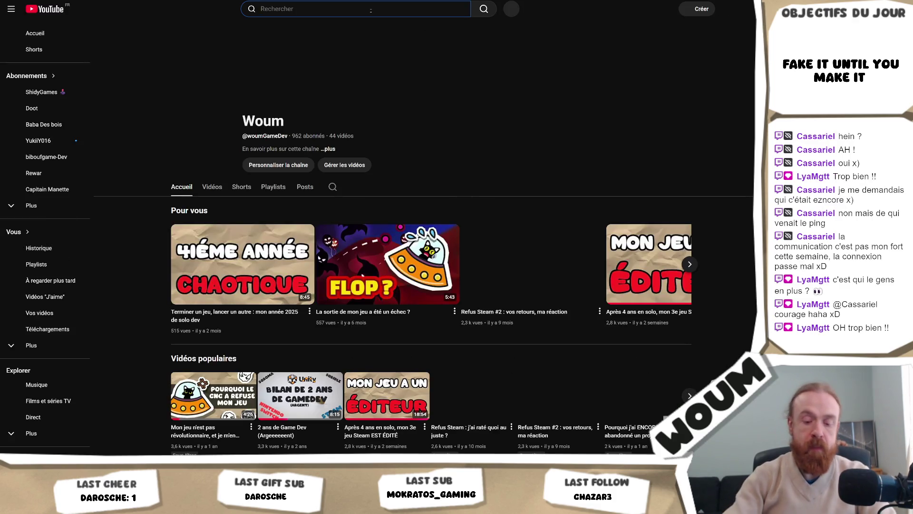
text(mina pe)
key(Down)
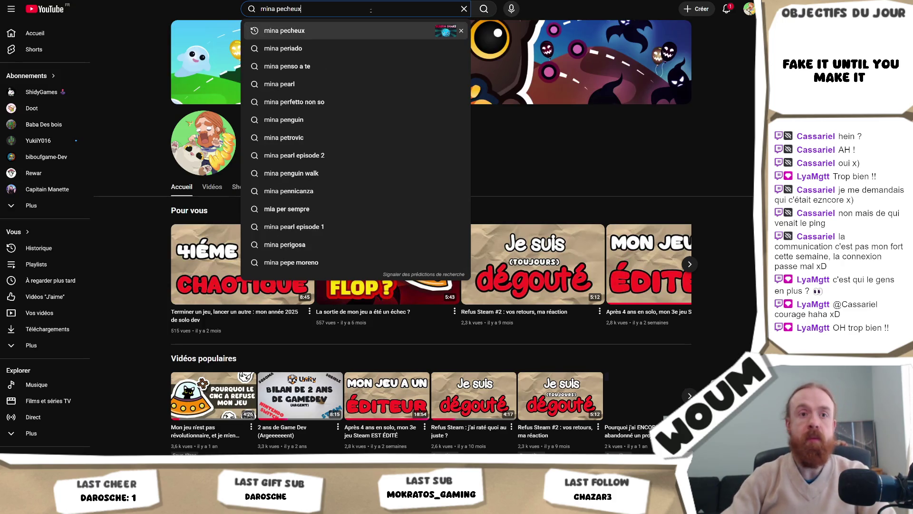
key(Return)
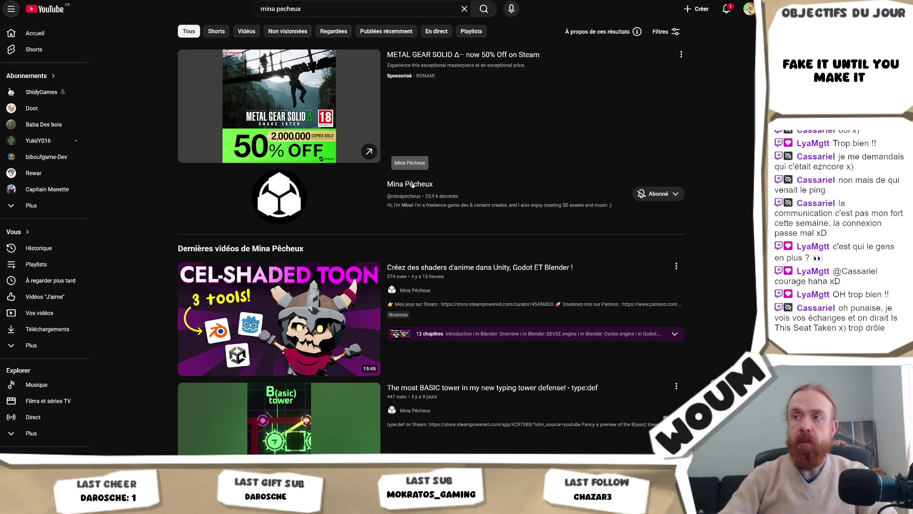
click(410, 183)
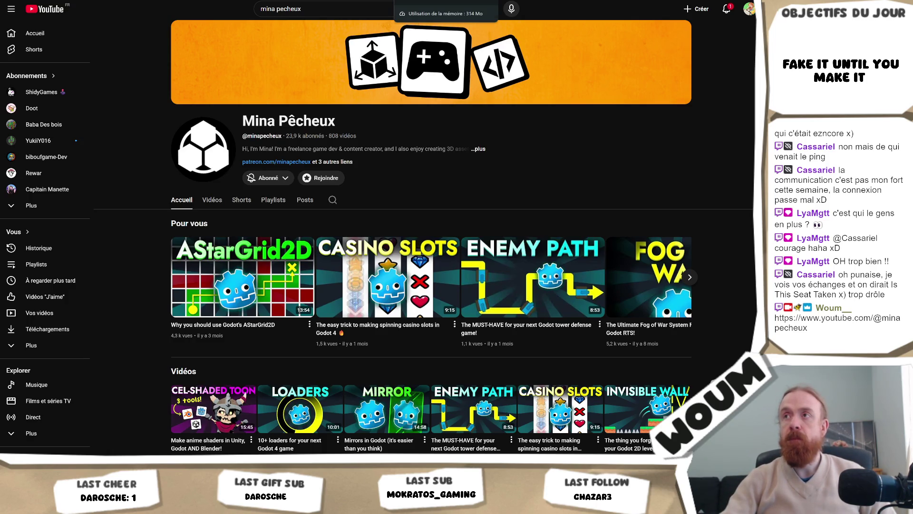
Switch to the browser tab showing Jerbob's SILLY JAM page on itch.io.
key(ctrl+Tab)
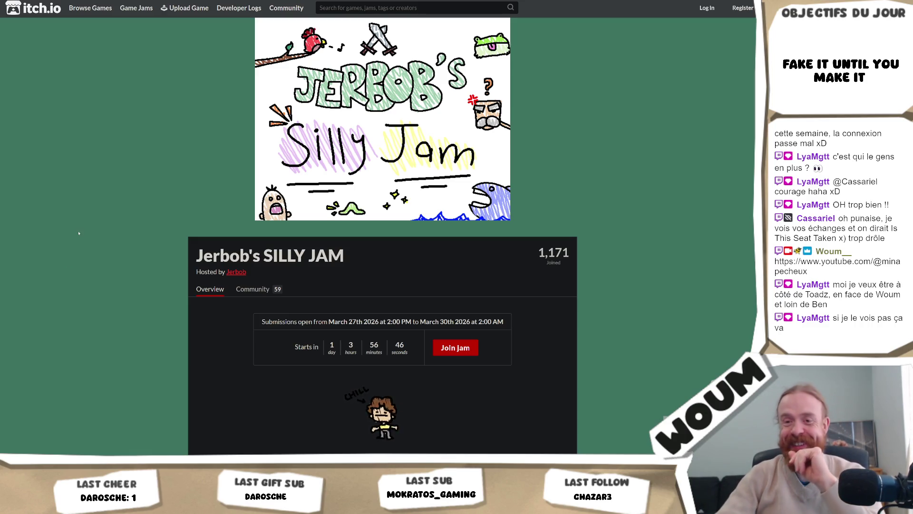
Return from itch.io to the Unity editor, where the tower-defense game runs in play mode.
key(alt+Tab)
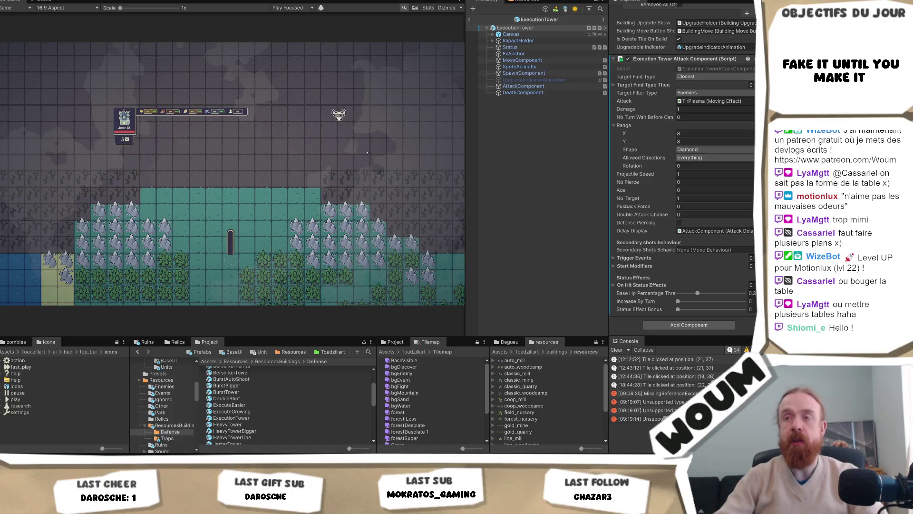
Rebalance the Game view and Hierarchy panels, widening the game preview, then giving the Hierarchy more room.
mouse_move(466, 163)
mouse_down()
mouse_move(484, 162)
mouse_move(469, 163)
mouse_up()
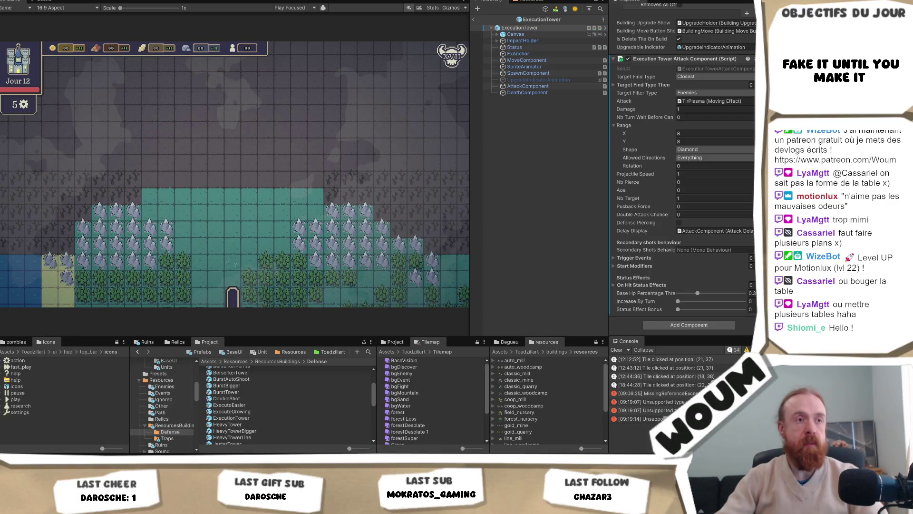
key(alt+Tab)
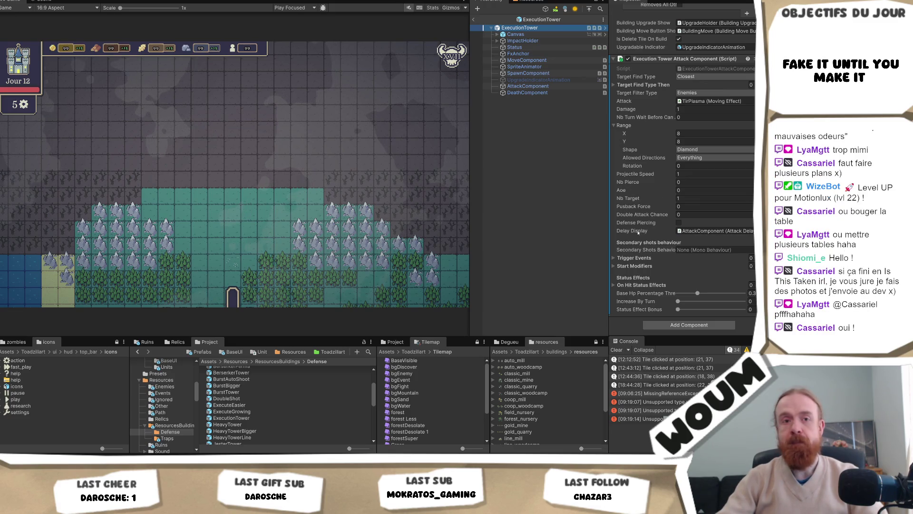
mouse_move(470, 206)
mouse_down()
mouse_move(448, 206)
mouse_move(568, 221)
mouse_move(509, 229)
mouse_up()
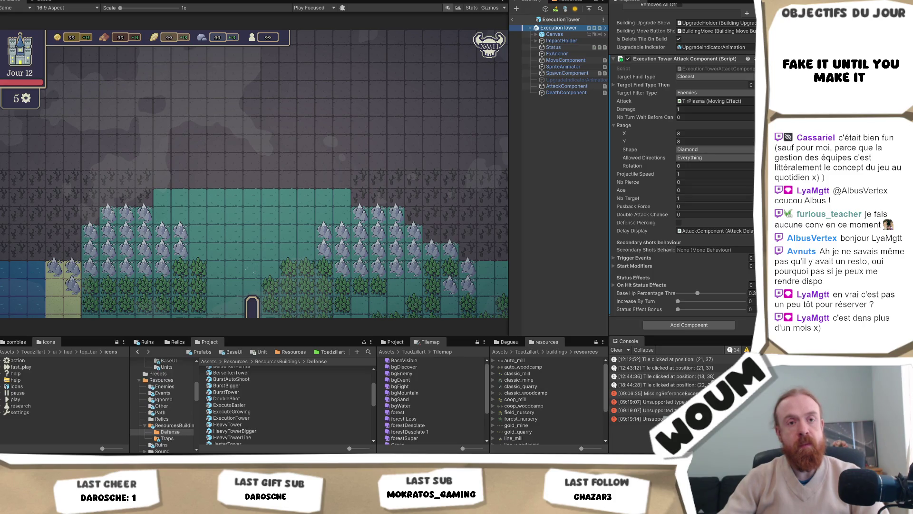
click(230, 326)
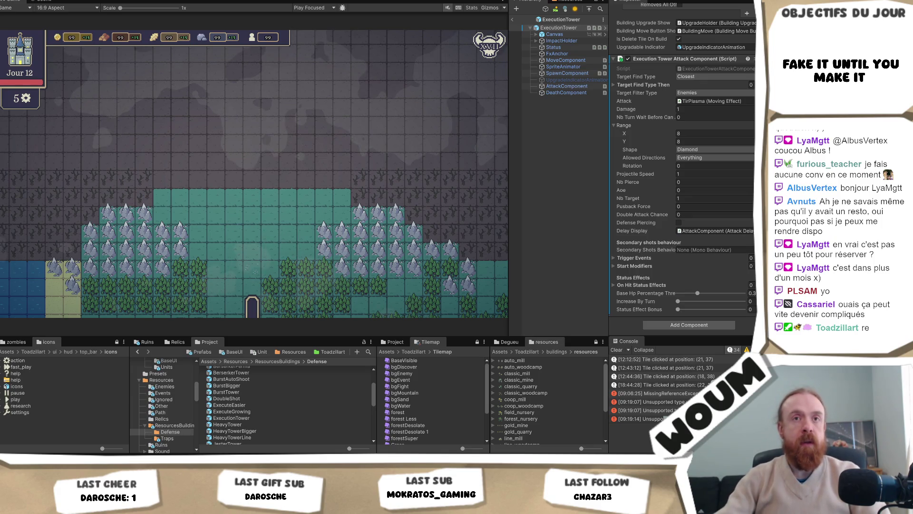
click(559, 27)
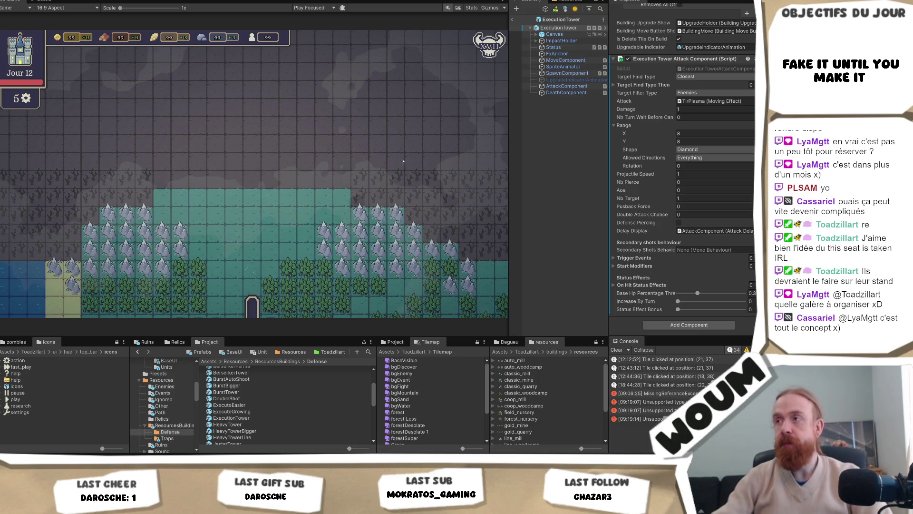
Shift the Game/Hierarchy divider left so the Hierarchy list widens beside the running game.
drag(508, 167, 491, 176)
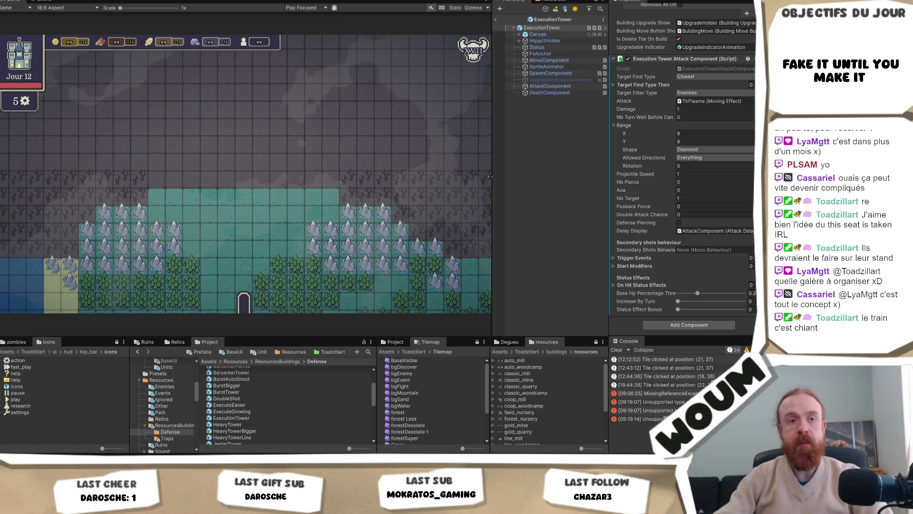